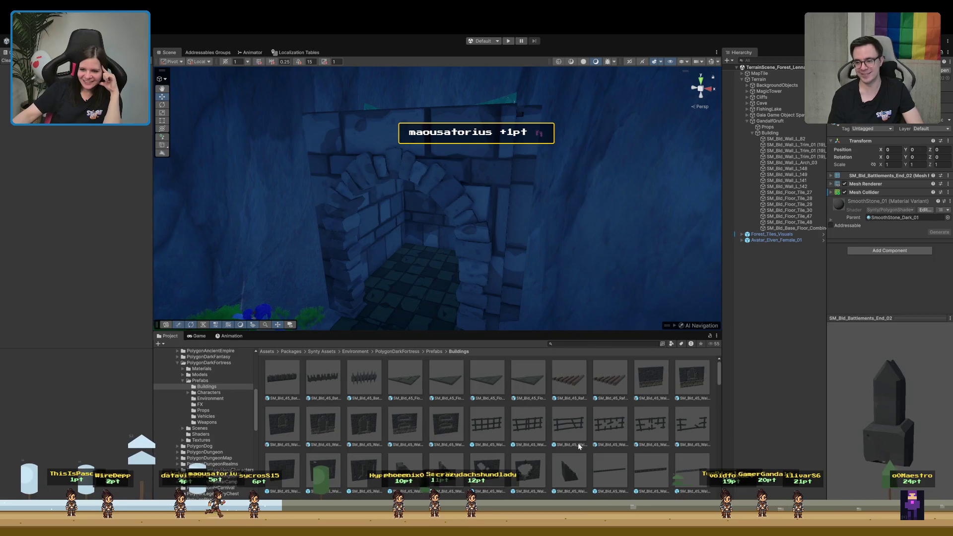
pyautogui.scroll(-2, 535, 431)
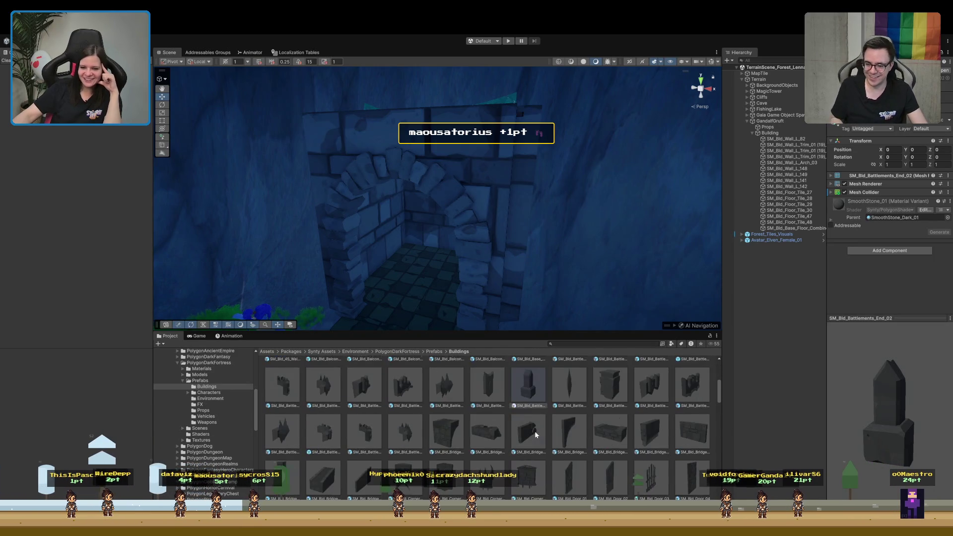
# Preview the damaged battlements prefab among the Buildings prefabs, then select SM_Bld_Wall_Door_Double_02.
pyautogui.click(448, 438)
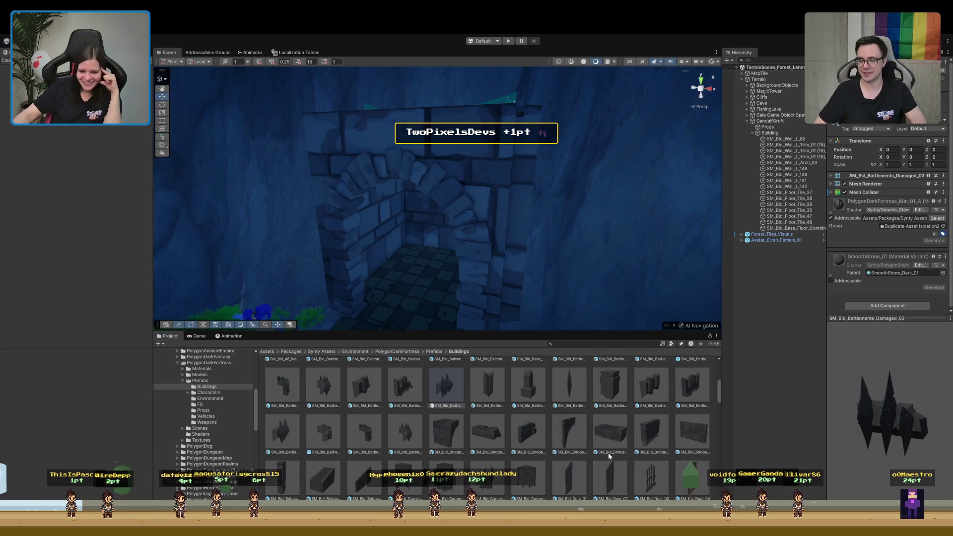
pyautogui.scroll(-5, 546, 466)
pyautogui.scroll(-2, 541, 466)
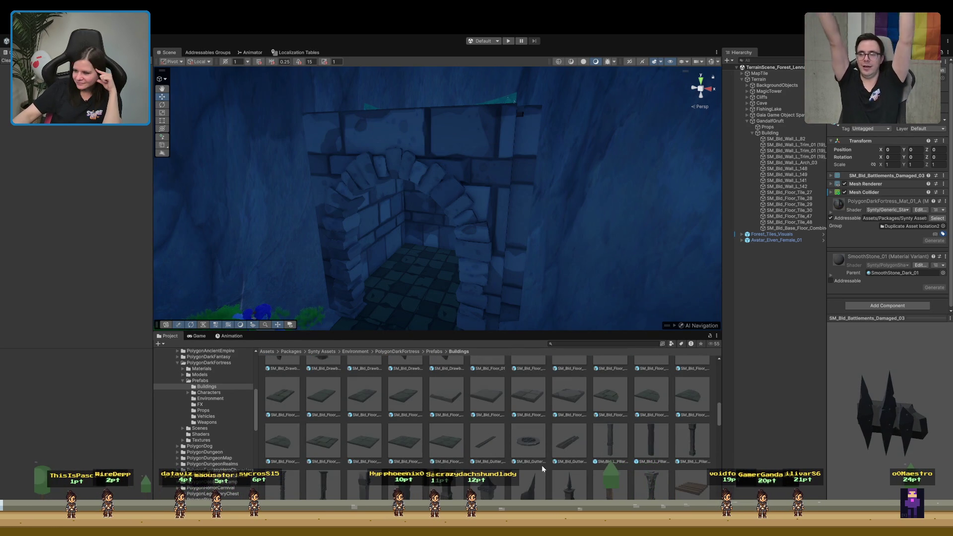
pyautogui.scroll(-6, 541, 465)
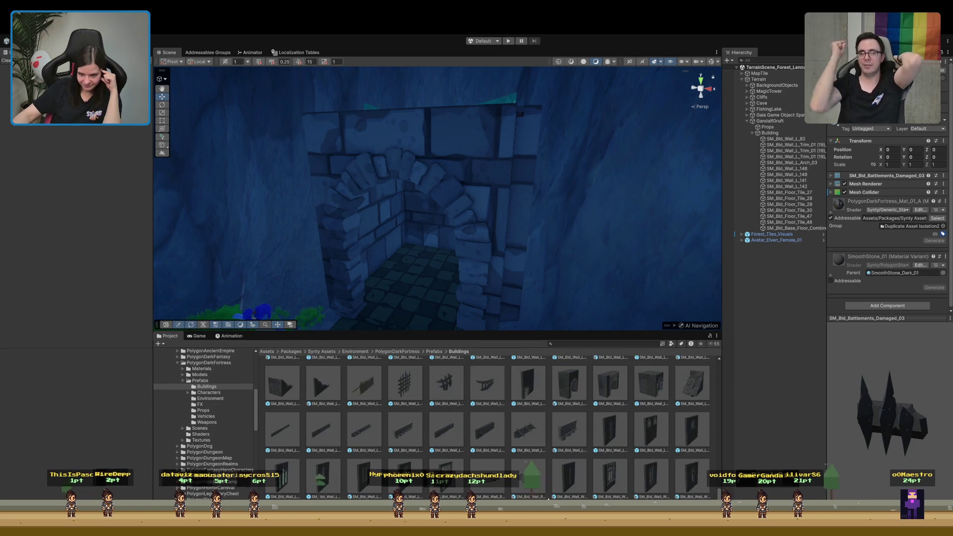
pyautogui.scroll(4, 536, 476)
pyautogui.scroll(2, 550, 480)
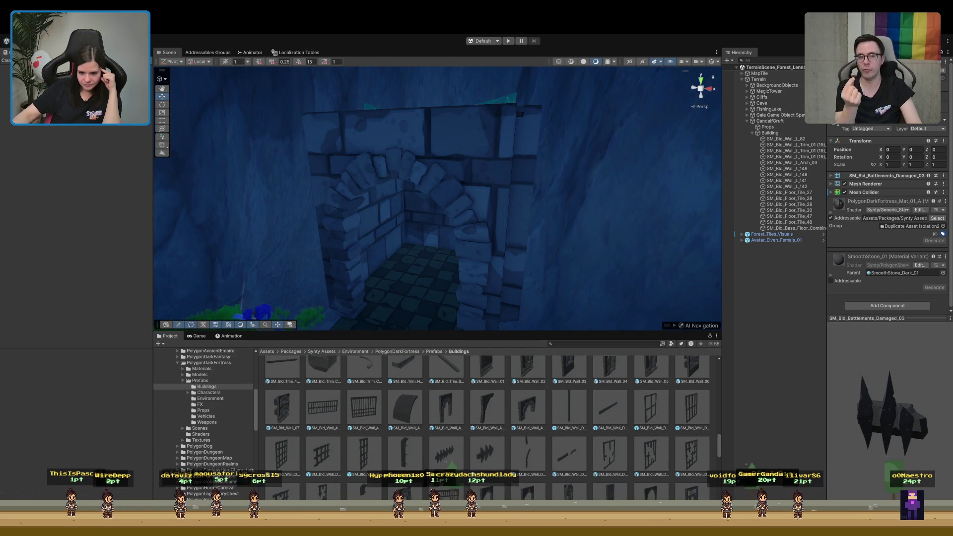
pyautogui.click(541, 469)
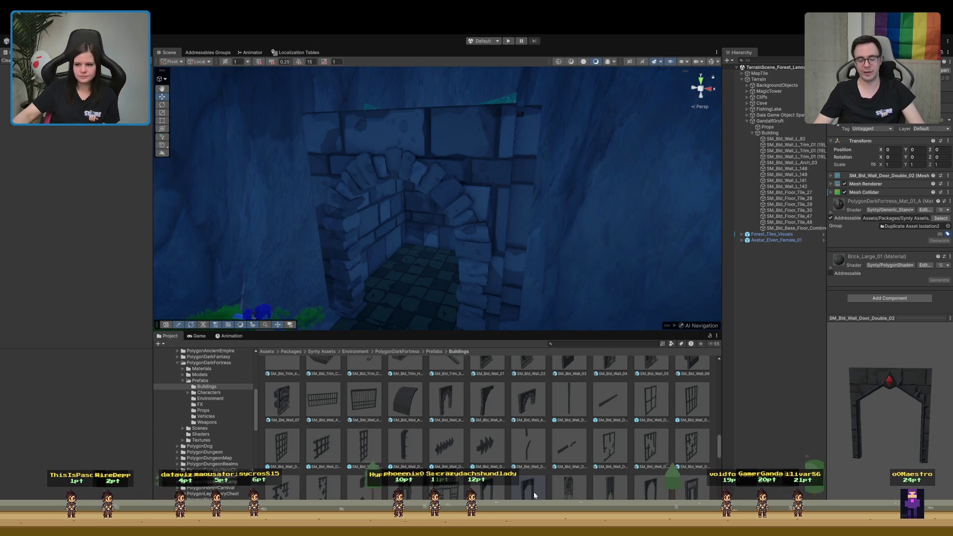
# Drag SM_Bld_Wall_Door_Double_02 into the scene and move it in front of the dungeon archway.
pyautogui.moveTo(769, 135); pyautogui.dragTo(769, 133)
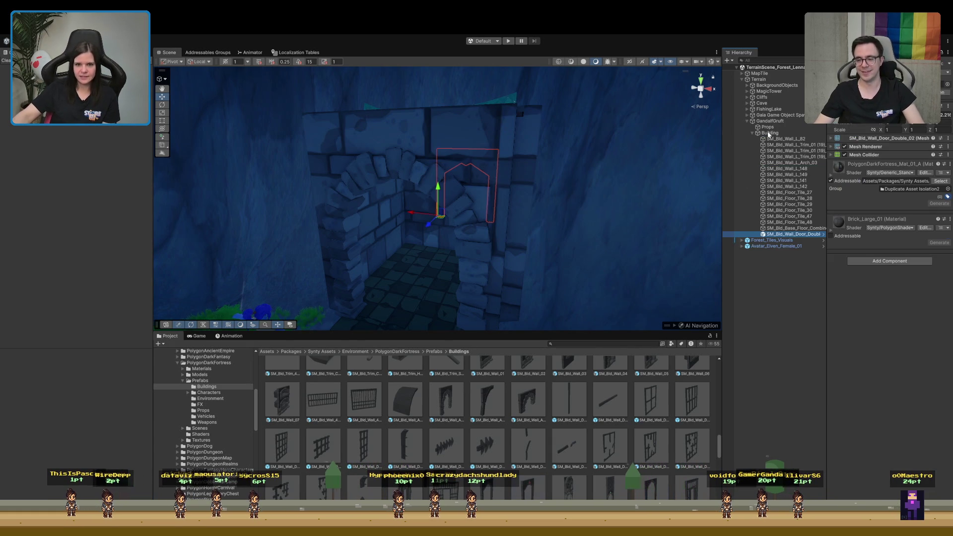
pyautogui.moveTo(881, 117); pyautogui.dragTo(874, 117)
pyautogui.moveTo(422, 231)
pyautogui.mouseDown()
pyautogui.moveTo(422, 240)
pyautogui.moveTo(419, 228)
pyautogui.moveTo(454, 236)
pyautogui.moveTo(436, 234)
pyautogui.moveTo(472, 162)
pyautogui.moveTo(459, 239)
pyautogui.moveTo(462, 328)
pyautogui.moveTo(464, 278)
pyautogui.mouseUp()
pyautogui.moveTo(645, 224); pyautogui.dragTo(707, 278)
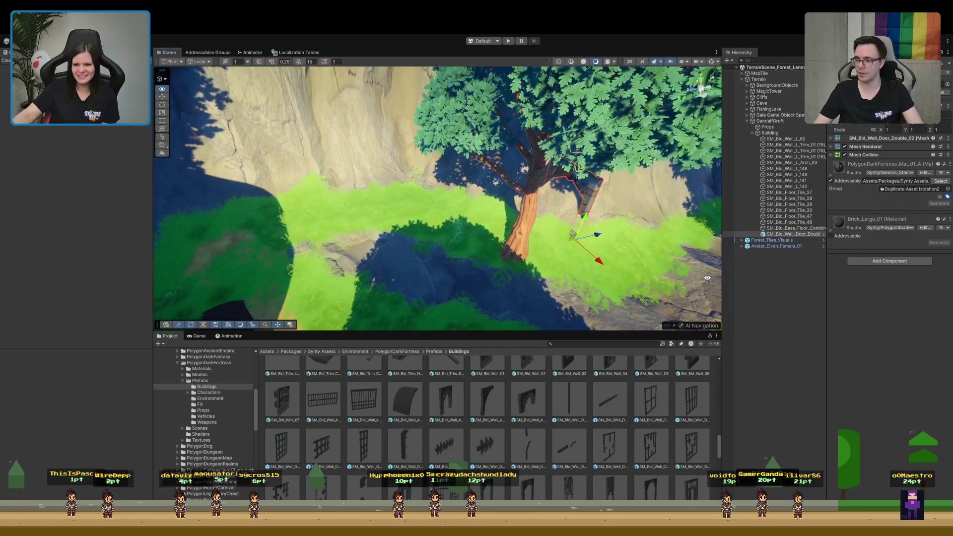
pyautogui.moveTo(597, 234)
pyautogui.mouseDown()
pyautogui.moveTo(502, 239)
pyautogui.moveTo(321, 283)
pyautogui.moveTo(285, 274)
pyautogui.mouseUp()
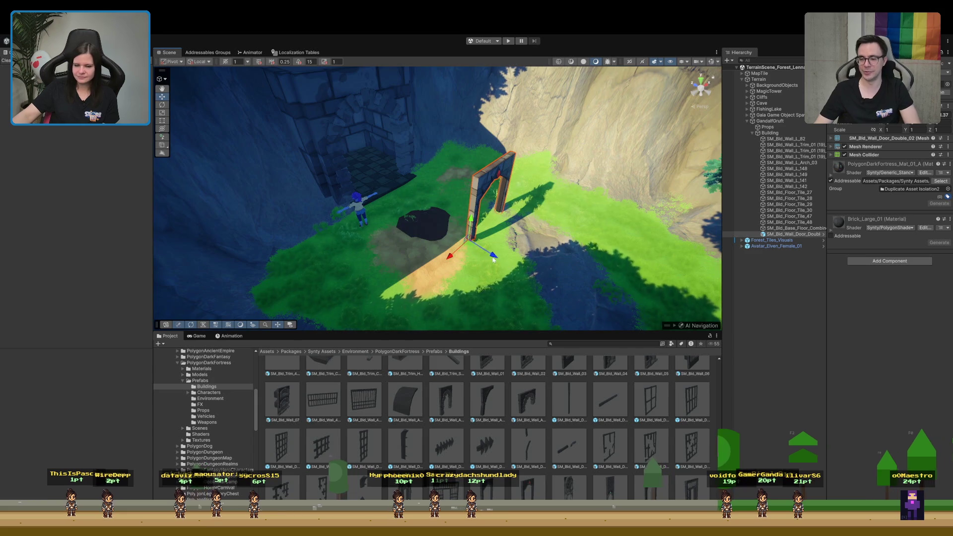
pyautogui.scroll(5, 506, 278)
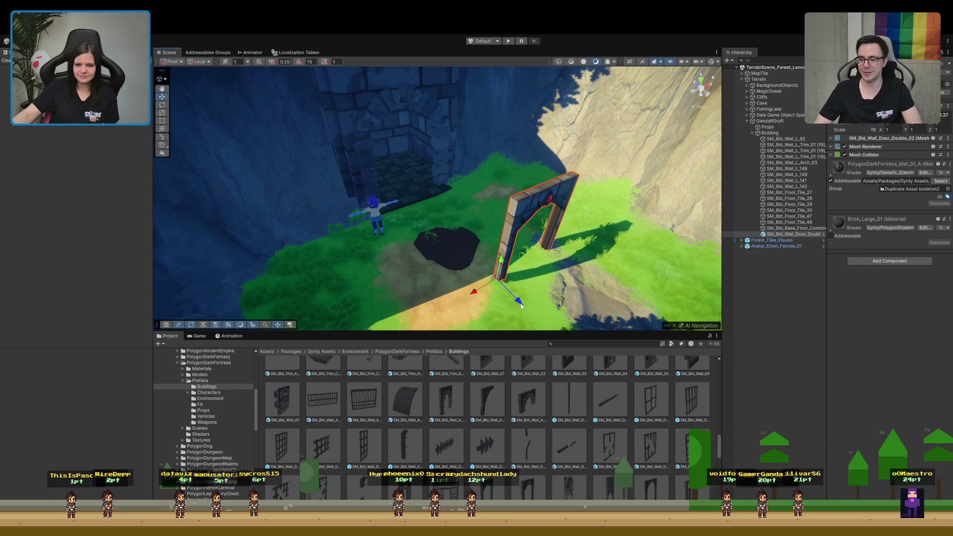
pyautogui.moveTo(521, 306)
pyautogui.mouseDown()
pyautogui.moveTo(432, 213)
pyautogui.moveTo(417, 219)
pyautogui.mouseUp()
pyautogui.scroll(5, 429, 191)
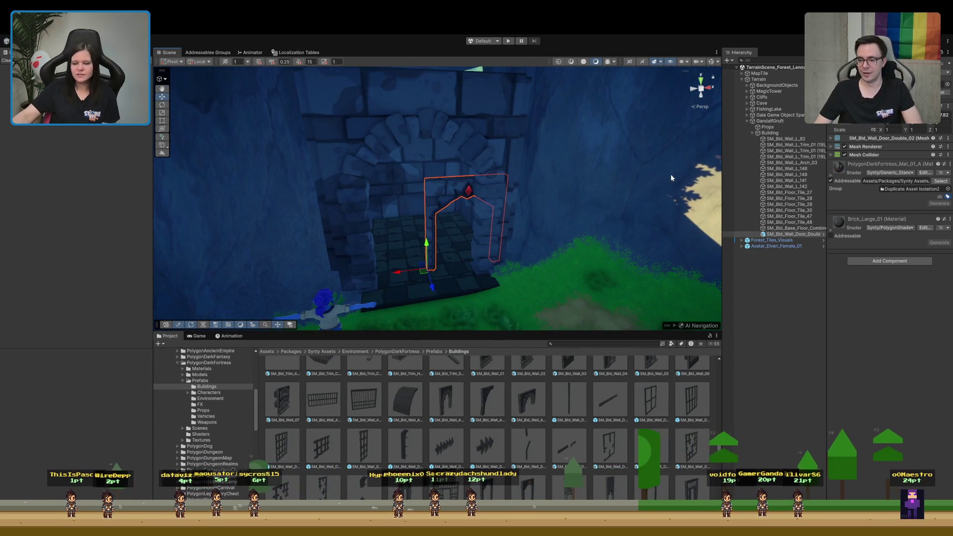
pyautogui.click(325, 155)
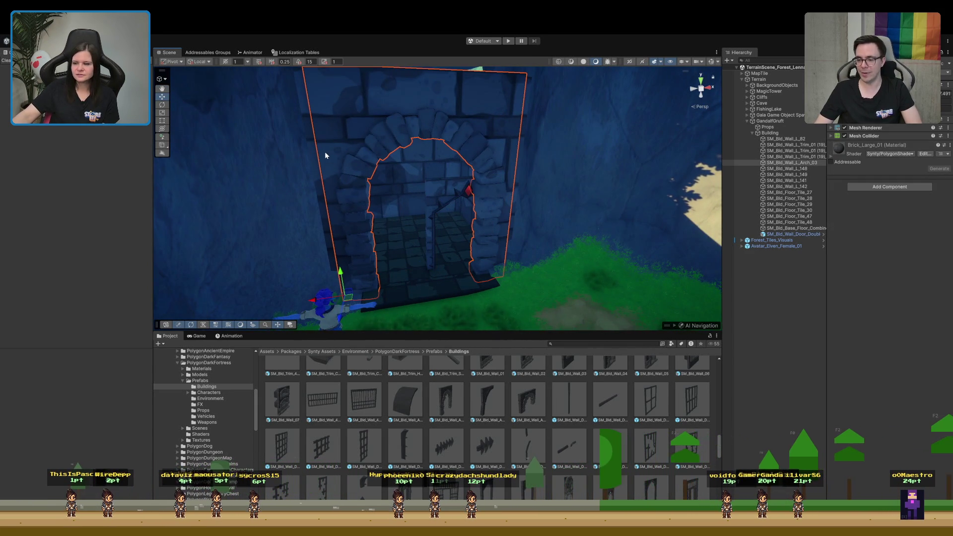
# Scale the door wall uniformly up to about 1.93.
pyautogui.click(443, 230)
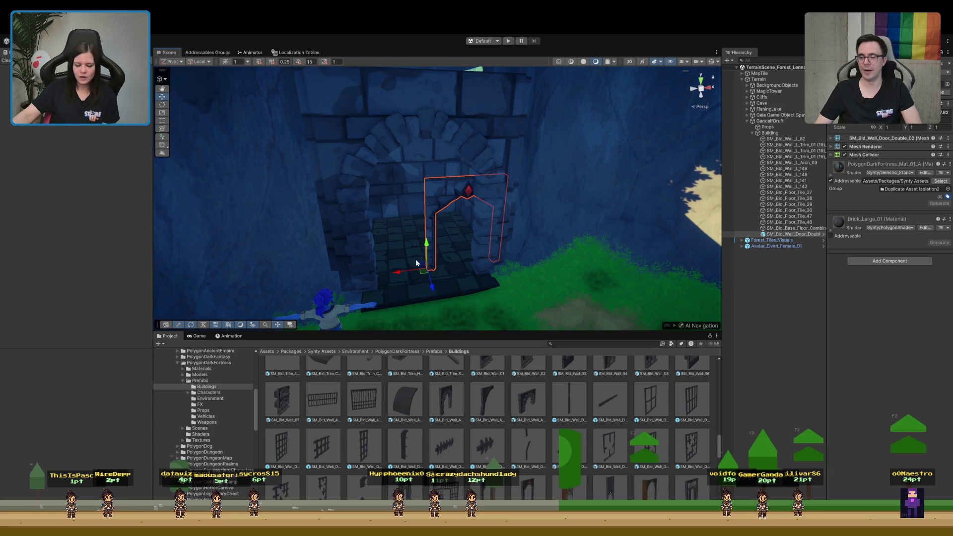
pyautogui.moveTo(429, 269); pyautogui.dragTo(469, 244)
pyautogui.scroll(3, 472, 242)
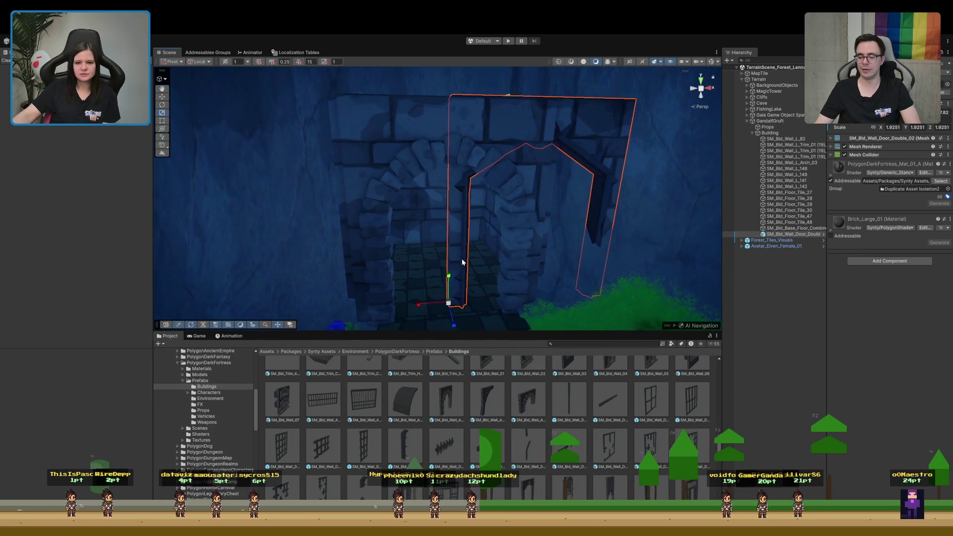
pyautogui.scroll(5, 472, 242)
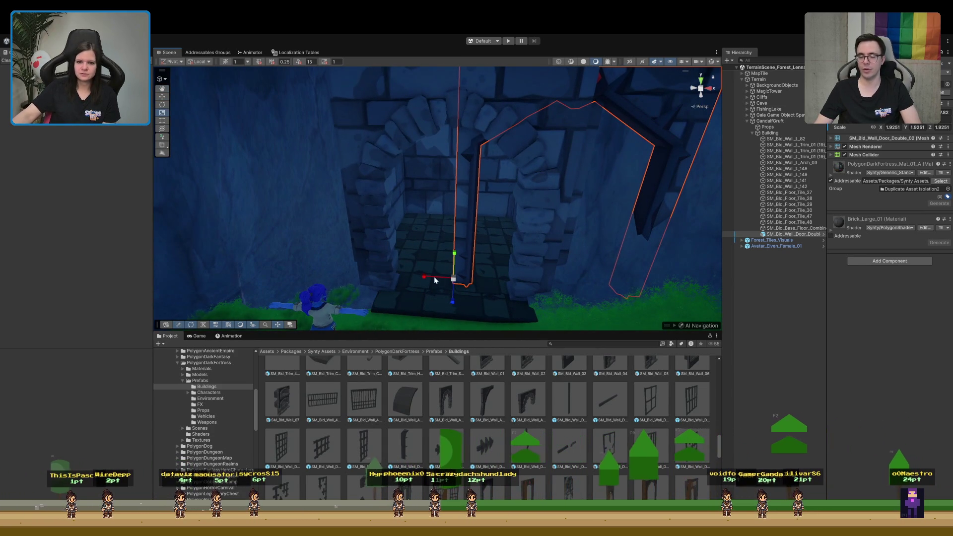
pyautogui.moveTo(420, 283)
pyautogui.mouseDown()
pyautogui.moveTo(347, 272)
pyautogui.moveTo(414, 96)
pyautogui.moveTo(392, 213)
pyautogui.mouseUp()
pyautogui.scroll(3, 383, 298)
pyautogui.moveTo(378, 316); pyautogui.dragTo(353, 221)
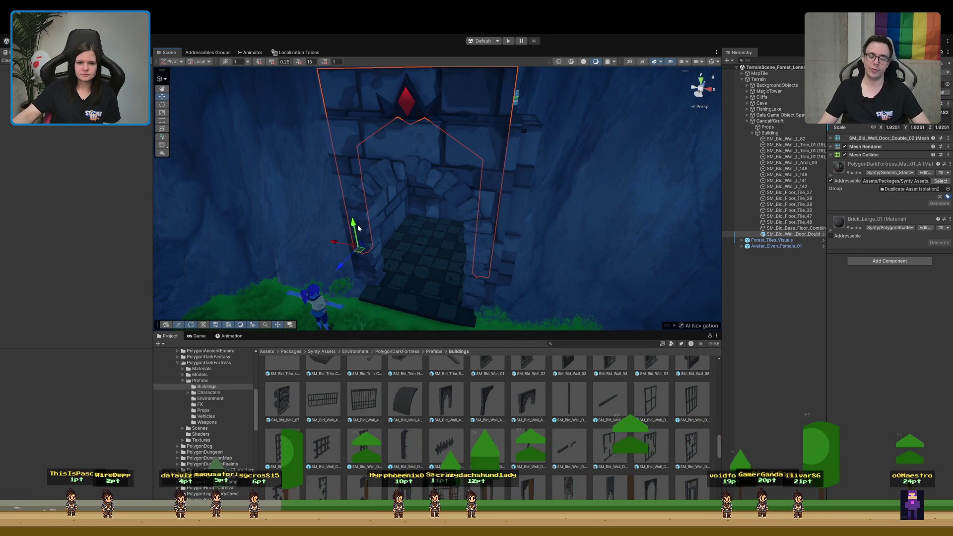
# Push the door wall deeper into the archway and enlarge it further to 2.7566.
pyautogui.moveTo(346, 262)
pyautogui.mouseDown()
pyautogui.moveTo(408, 189)
pyautogui.moveTo(425, 185)
pyautogui.mouseUp()
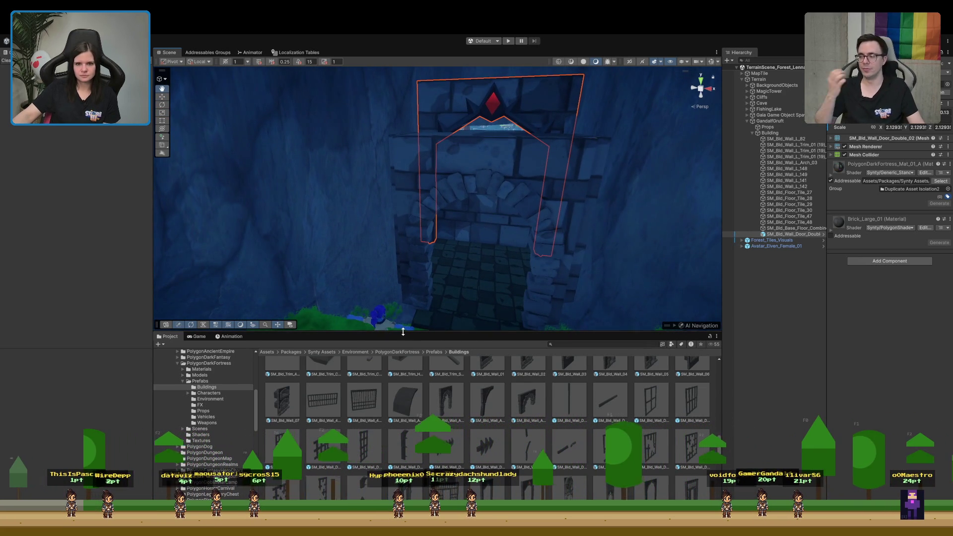
pyautogui.moveTo(402, 340); pyautogui.dragTo(415, 385)
pyautogui.moveTo(385, 294)
pyautogui.mouseDown()
pyautogui.moveTo(372, 292)
pyautogui.moveTo(398, 279)
pyautogui.mouseUp()
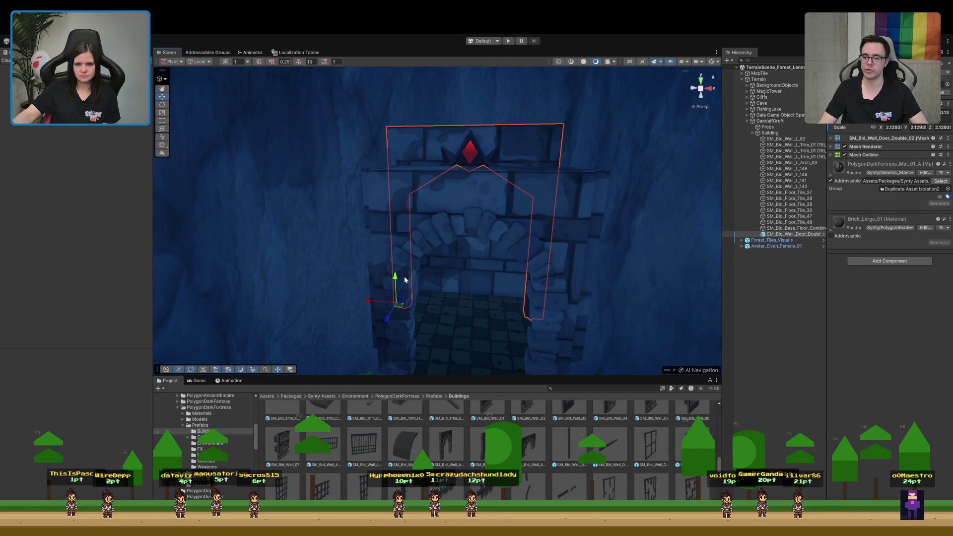
pyautogui.scroll(6, 471, 194)
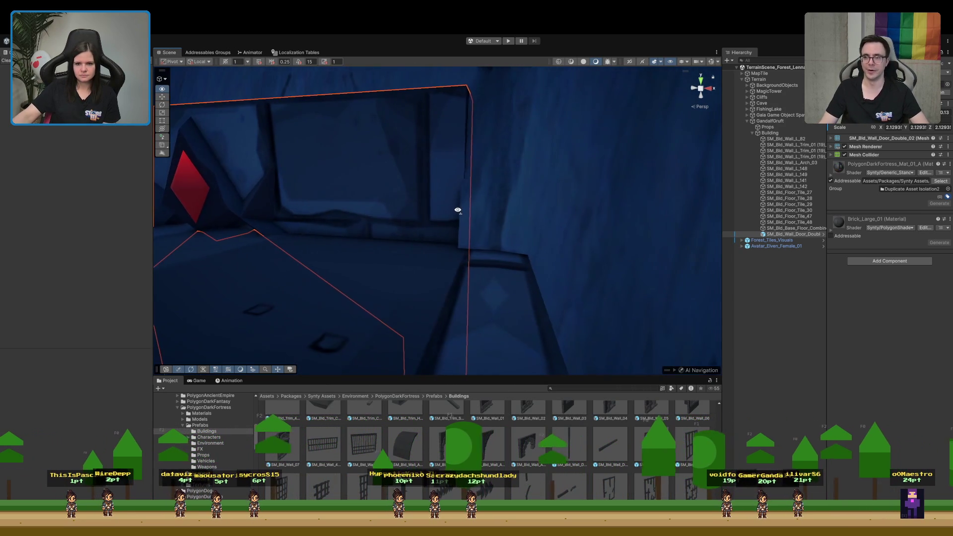
pyautogui.moveTo(458, 210)
pyautogui.mouseDown()
pyautogui.moveTo(466, 239)
pyautogui.moveTo(506, 275)
pyautogui.moveTo(504, 241)
pyautogui.mouseUp()
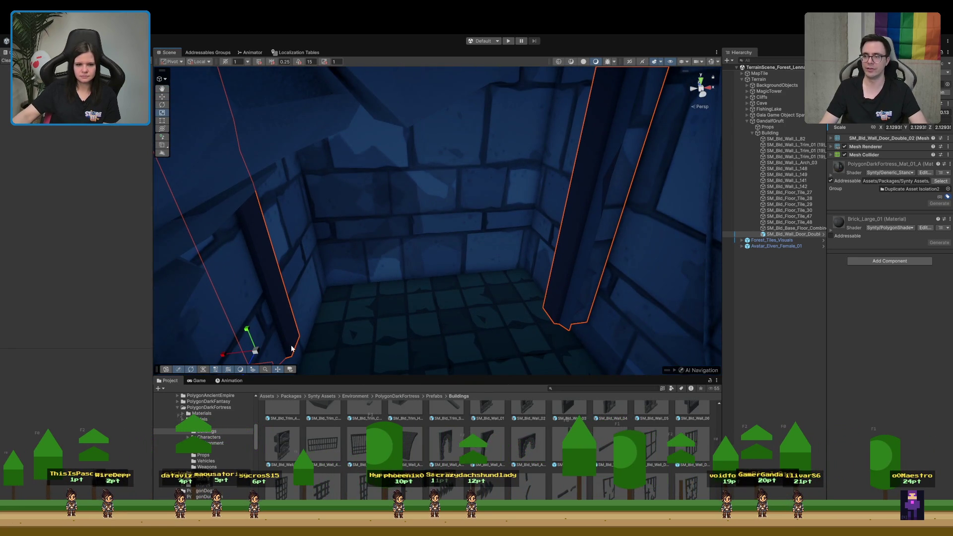
pyautogui.moveTo(257, 352); pyautogui.dragTo(212, 360)
pyautogui.press('f')
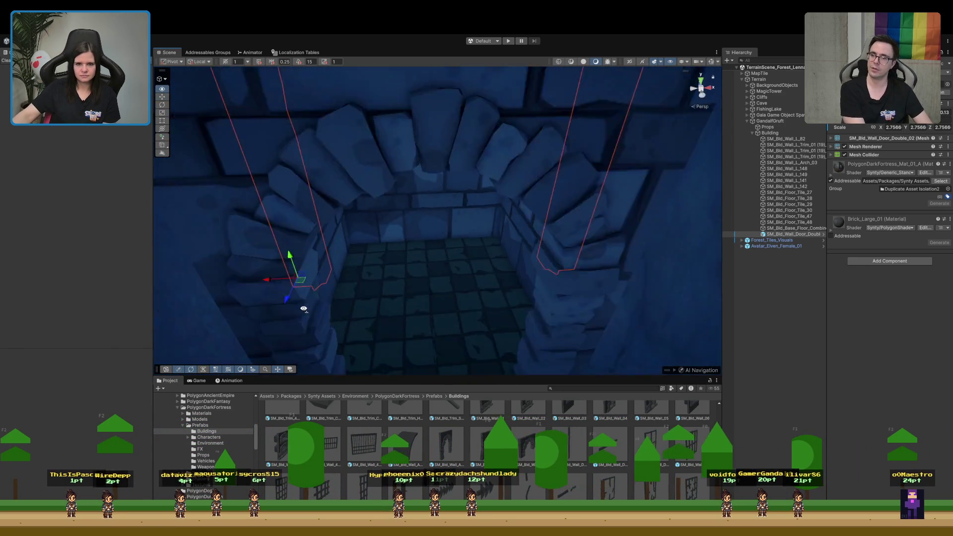
# In Iso view, shrink the door wall to 2.6267 and adjust its height to sit flush in the arch.
pyautogui.moveTo(351, 309)
pyautogui.mouseDown()
pyautogui.moveTo(349, 345)
pyautogui.moveTo(319, 369)
pyautogui.mouseUp()
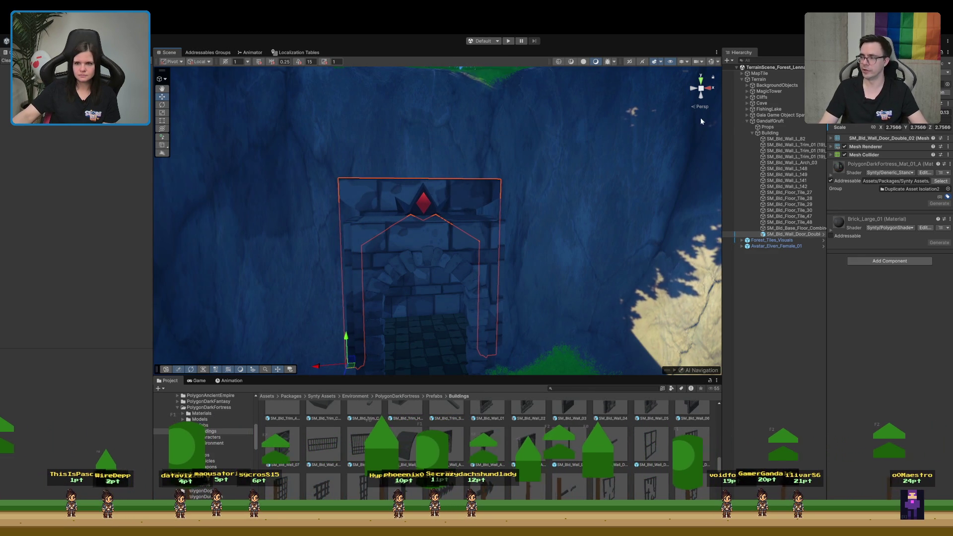
pyautogui.click(698, 106)
pyautogui.moveTo(665, 179)
pyautogui.mouseDown()
pyautogui.moveTo(629, 170)
pyautogui.moveTo(644, 158)
pyautogui.mouseUp()
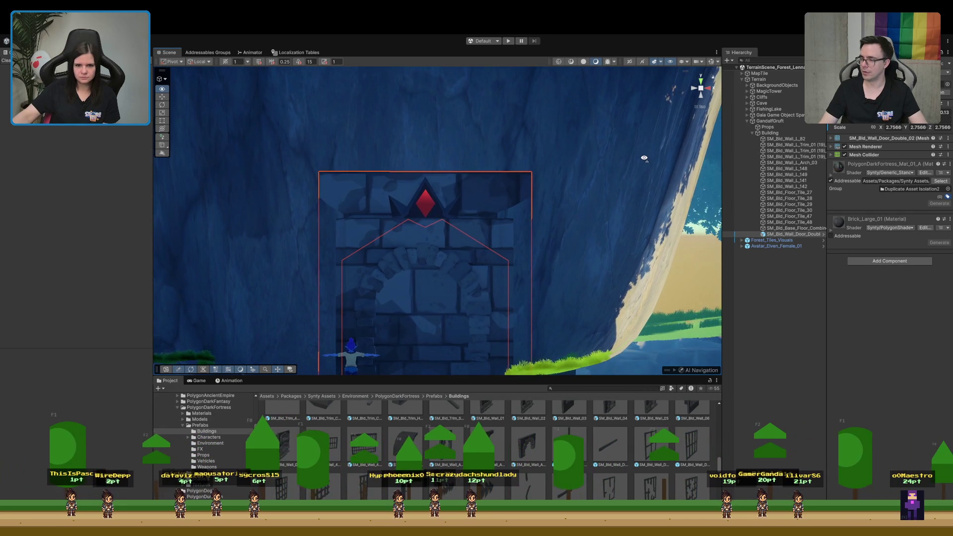
pyautogui.press('f')
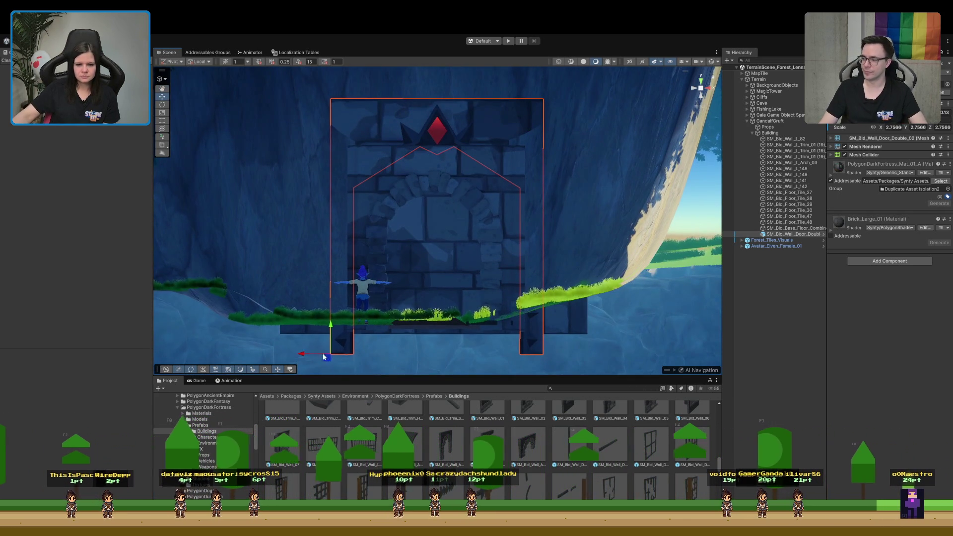
pyautogui.moveTo(330, 355); pyautogui.dragTo(315, 357)
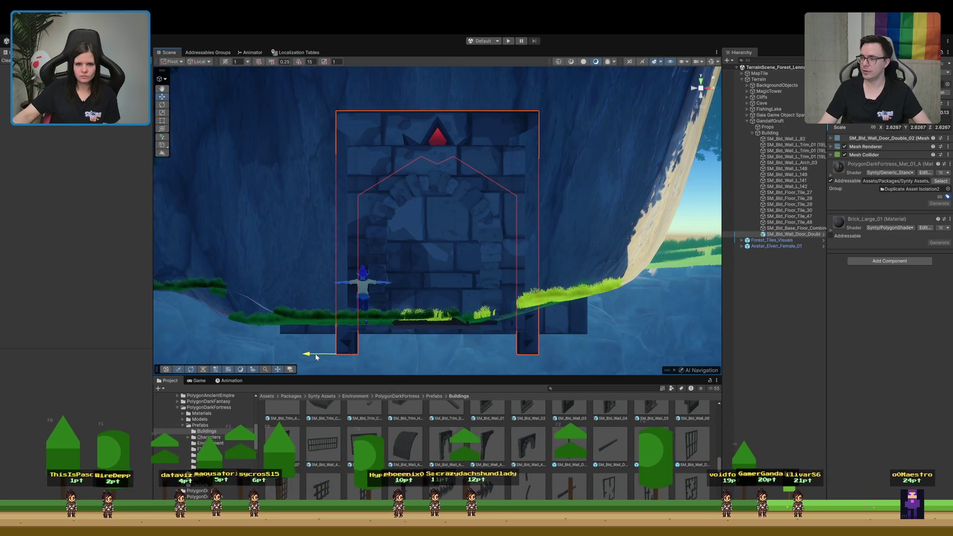
pyautogui.moveTo(336, 325); pyautogui.dragTo(336, 314)
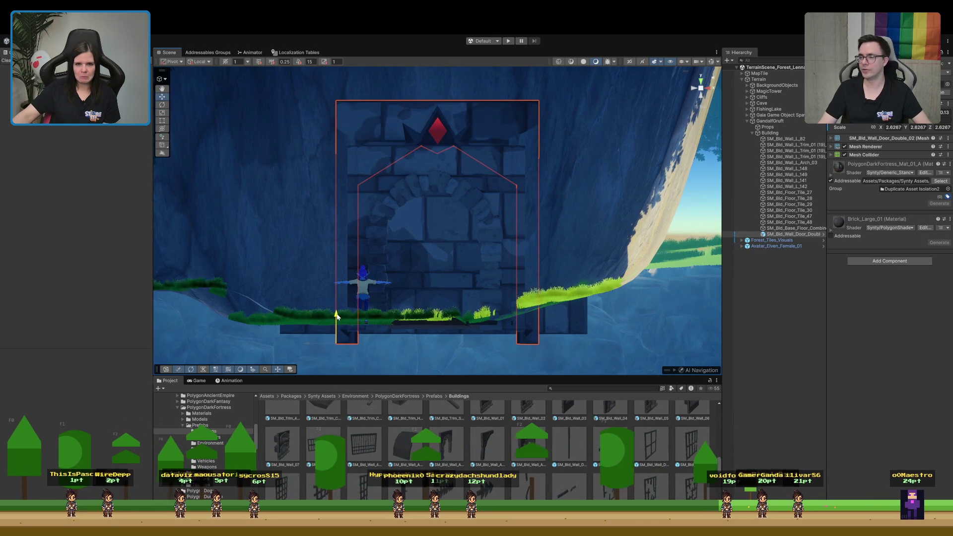
pyautogui.click(791, 333)
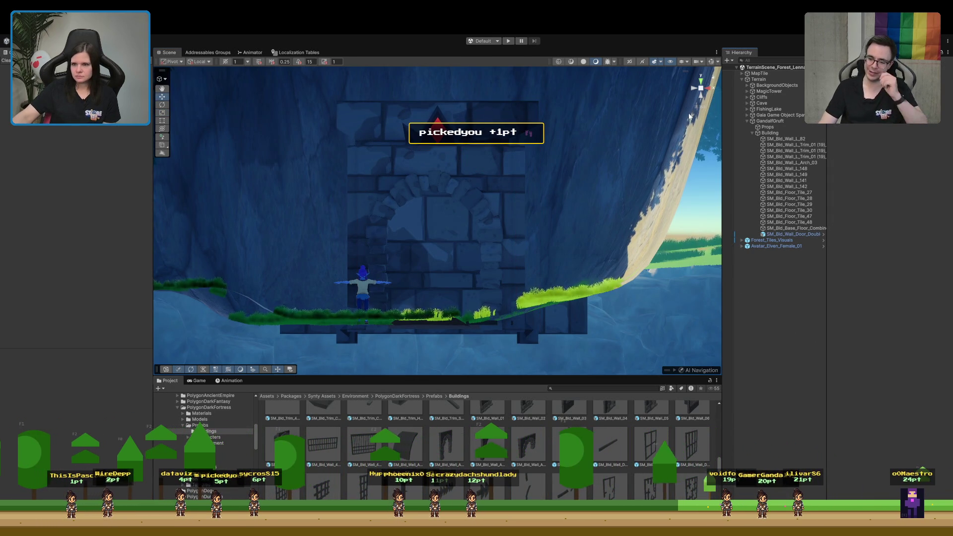
# Delete the red-diamond door wall from the scene, leaving the stone archway open.
pyautogui.scroll(3, 638, 125)
pyautogui.moveTo(573, 160)
pyautogui.mouseDown()
pyautogui.moveTo(553, 187)
pyautogui.moveTo(560, 142)
pyautogui.moveTo(530, 202)
pyautogui.moveTo(544, 209)
pyautogui.mouseUp()
pyautogui.click(508, 174)
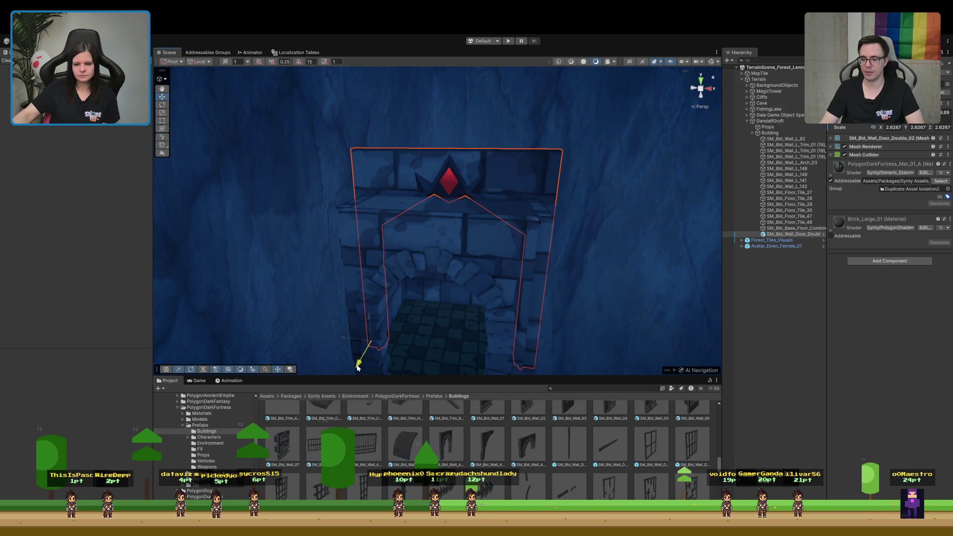
pyautogui.click(773, 352)
pyautogui.moveTo(554, 302)
pyautogui.mouseDown()
pyautogui.moveTo(570, 302)
pyautogui.moveTo(549, 283)
pyautogui.moveTo(572, 279)
pyautogui.moveTo(606, 292)
pyautogui.moveTo(584, 298)
pyautogui.mouseUp()
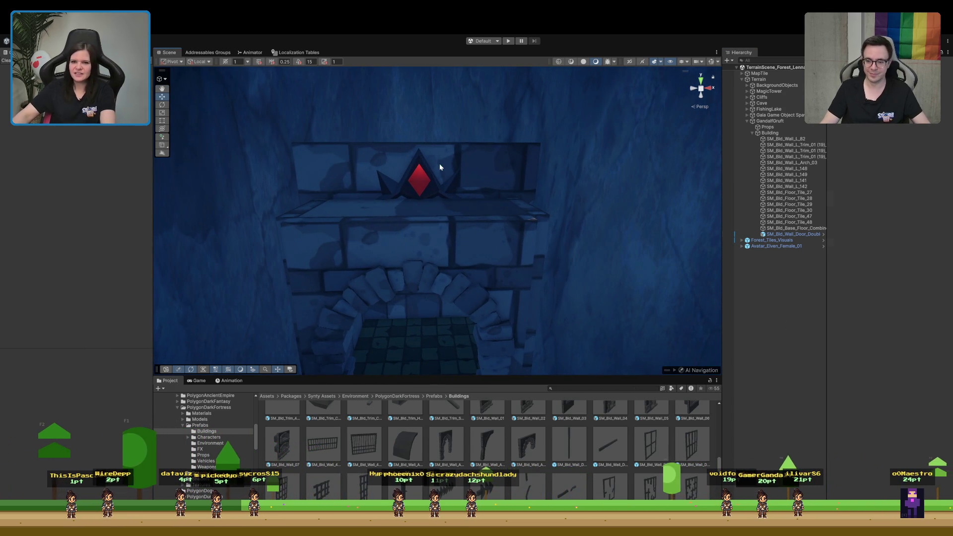
pyautogui.press('Delete')
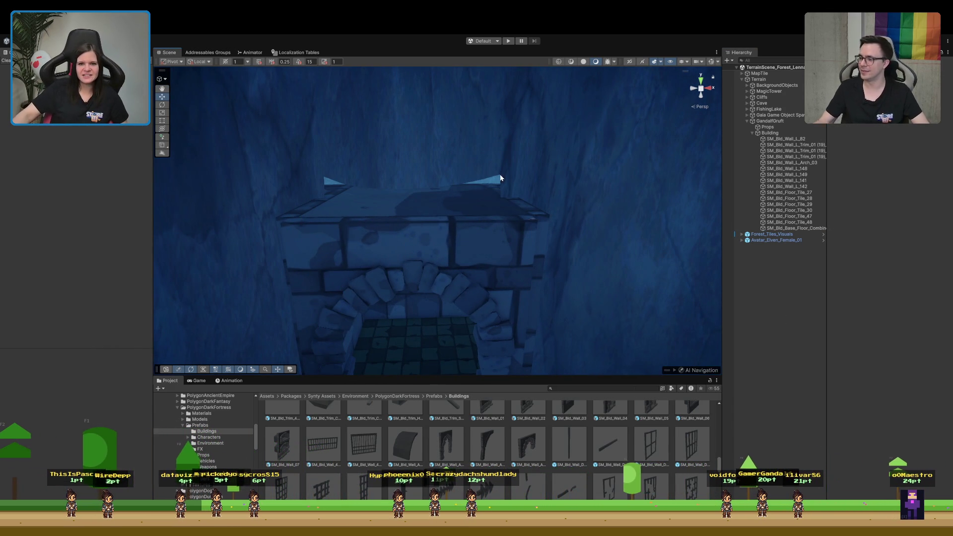
pyautogui.moveTo(499, 184)
pyautogui.mouseDown()
pyautogui.moveTo(472, 203)
pyautogui.moveTo(412, 208)
pyautogui.moveTo(407, 198)
pyautogui.moveTo(438, 234)
pyautogui.moveTo(443, 269)
pyautogui.mouseUp()
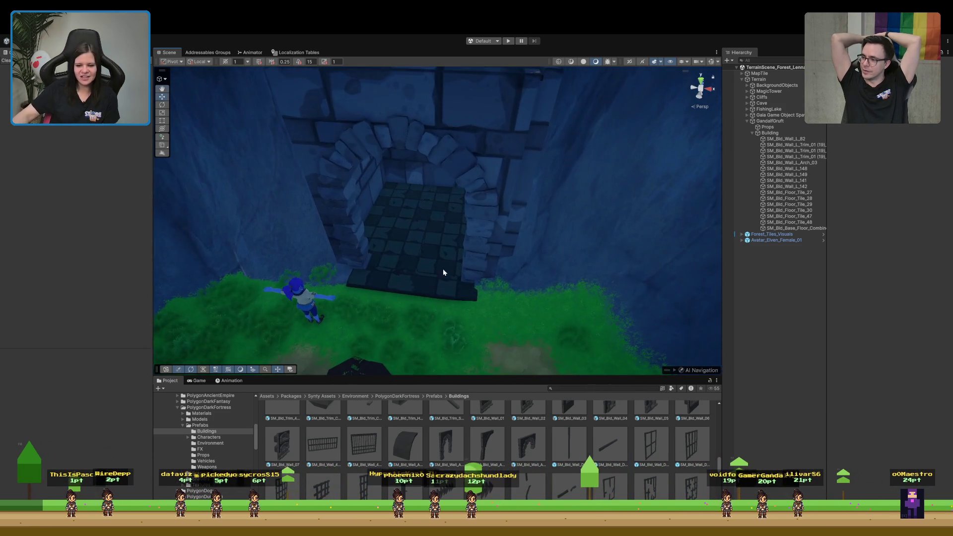
pyautogui.scroll(5, 474, 432)
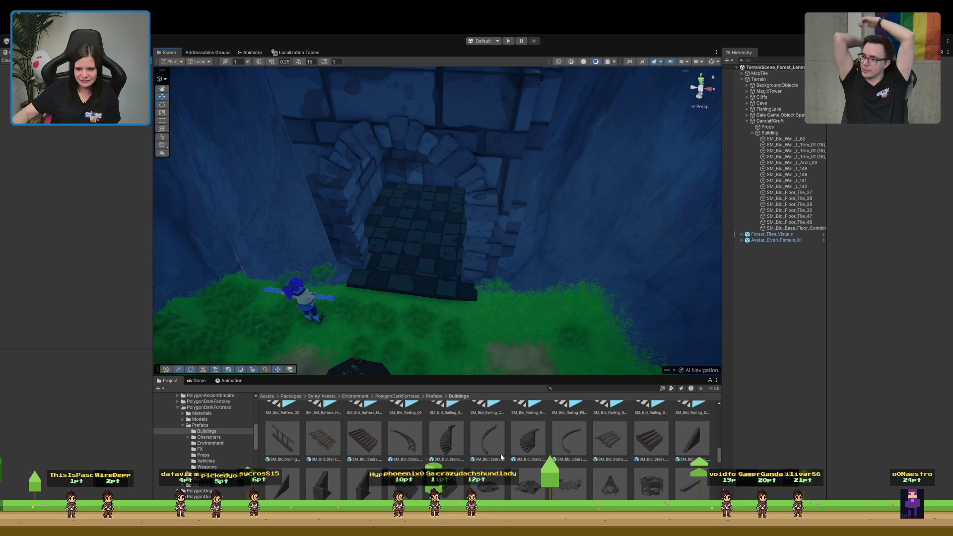
# Look down on the crypt roof and arch, and activate the Project search field.
pyautogui.scroll(2, 501, 454)
pyautogui.moveTo(505, 298); pyautogui.dragTo(508, 236)
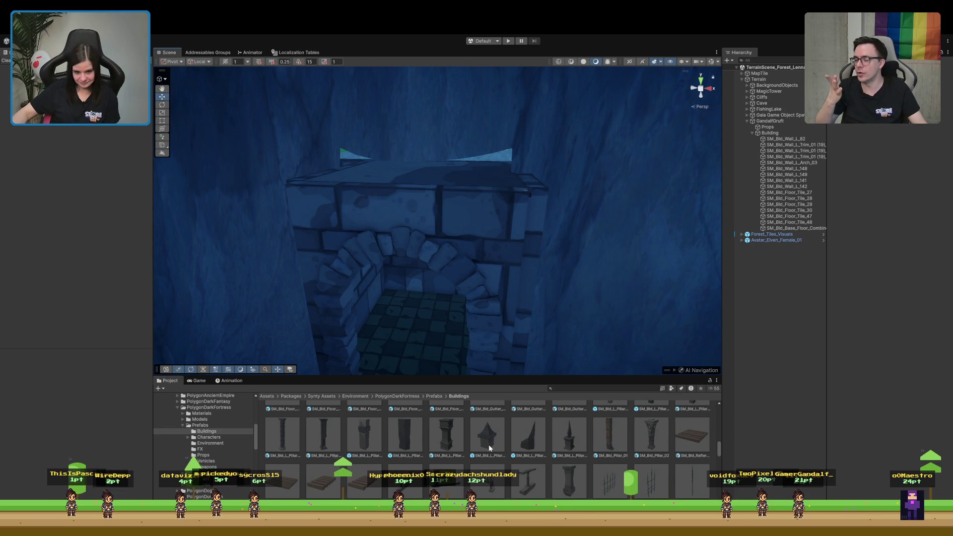
pyautogui.click(573, 389)
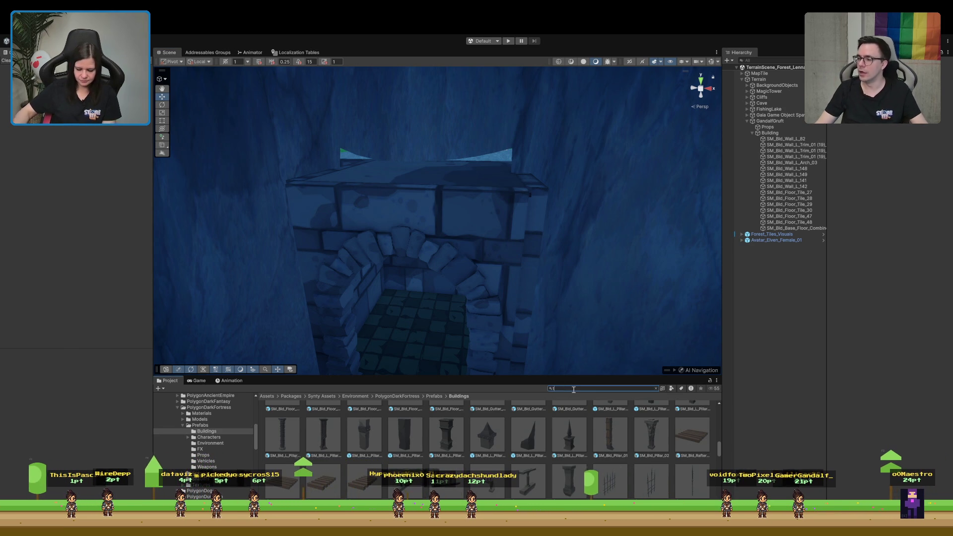
# Search the Project for 't:prefab rock' and inspect the Character_Rock_Golem prefab.
pyautogui.write('t:prefab rock')
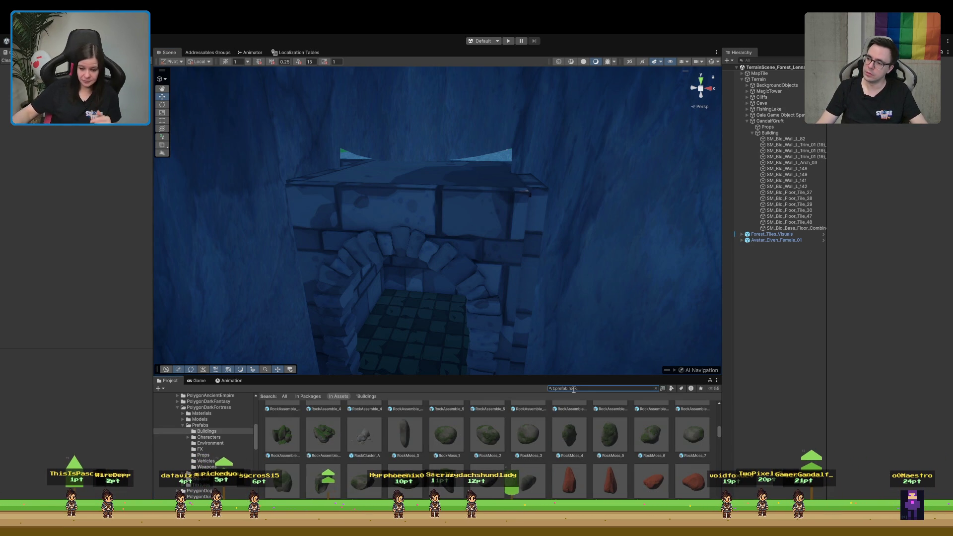
pyautogui.scroll(3, 650, 439)
pyautogui.scroll(3, 650, 438)
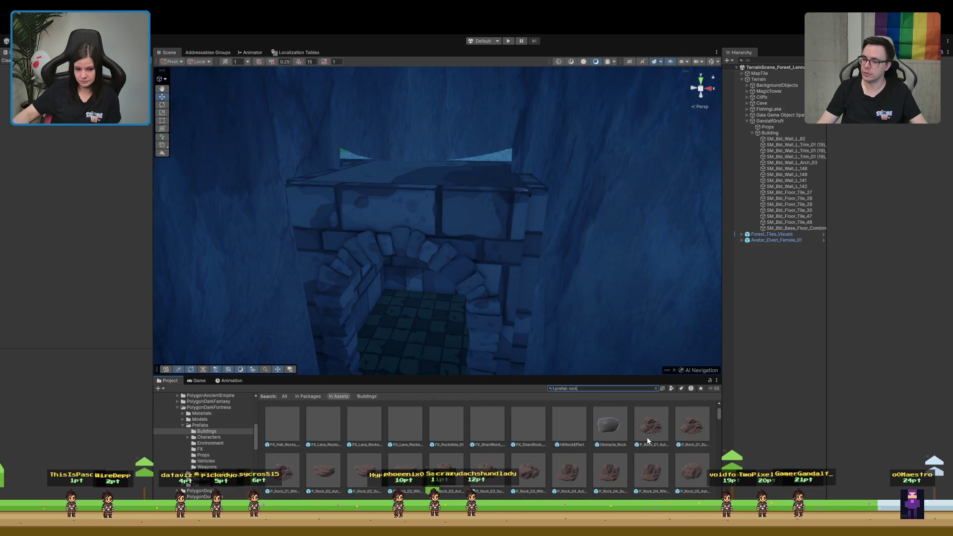
pyautogui.click(323, 424)
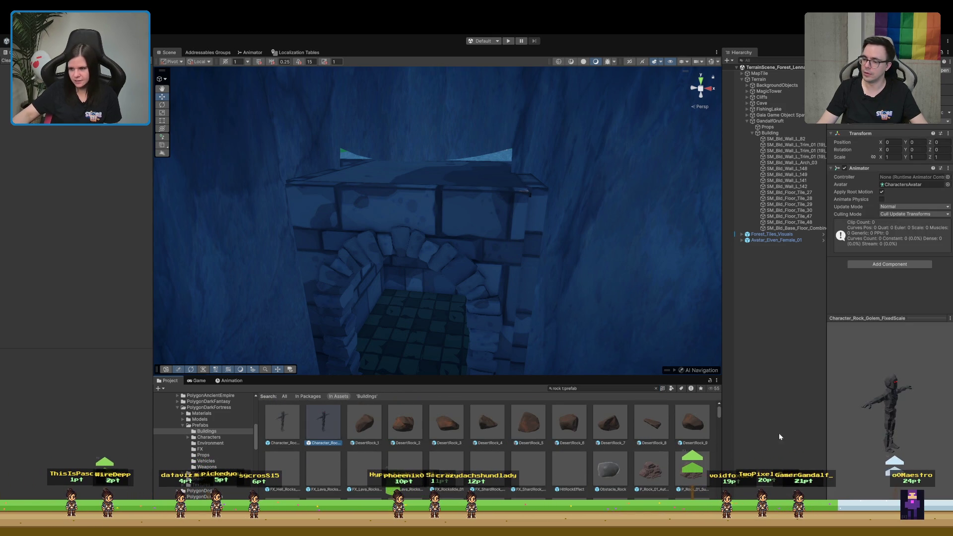
pyautogui.moveTo(861, 406); pyautogui.dragTo(829, 406)
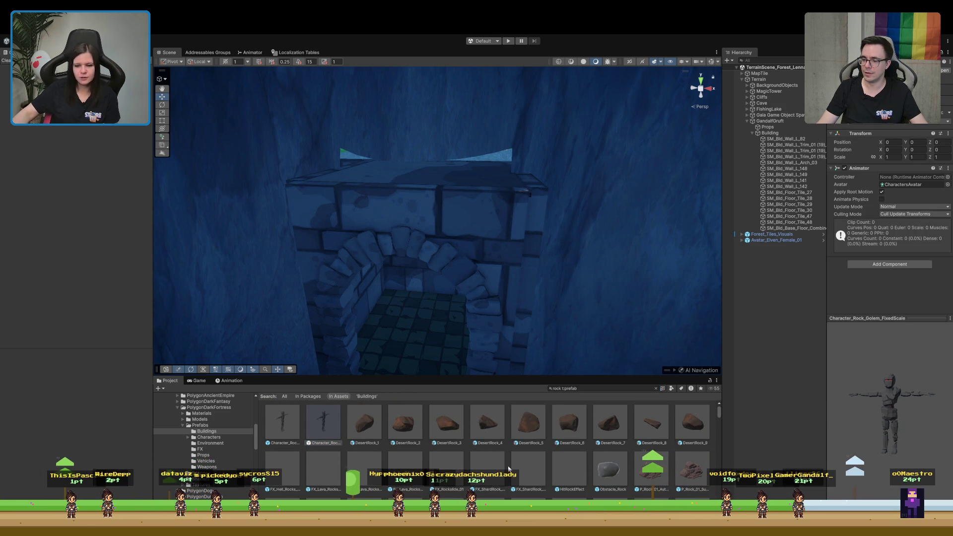
pyautogui.scroll(-3, 509, 469)
pyautogui.scroll(-3, 509, 469)
pyautogui.scroll(-3, 508, 469)
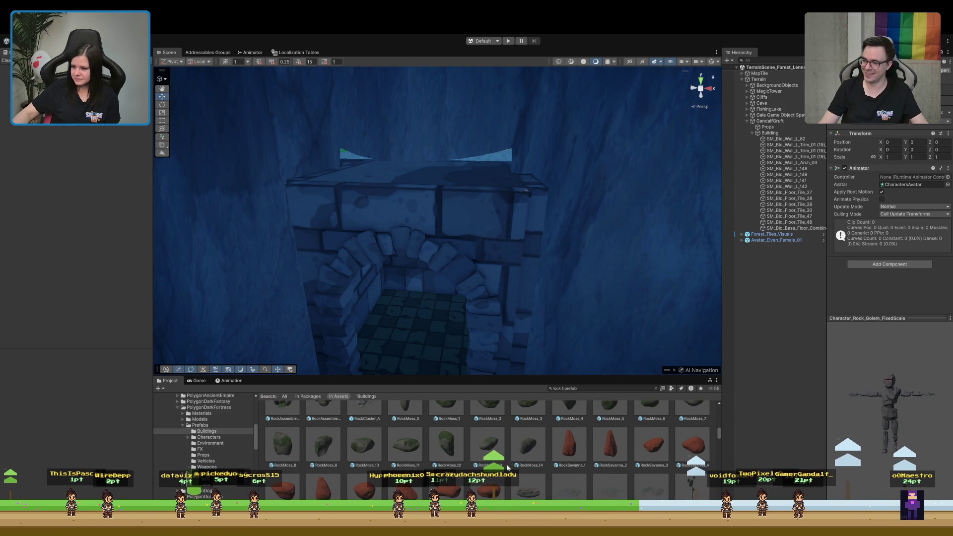
pyautogui.scroll(-1, 507, 467)
pyautogui.scroll(-5, 507, 467)
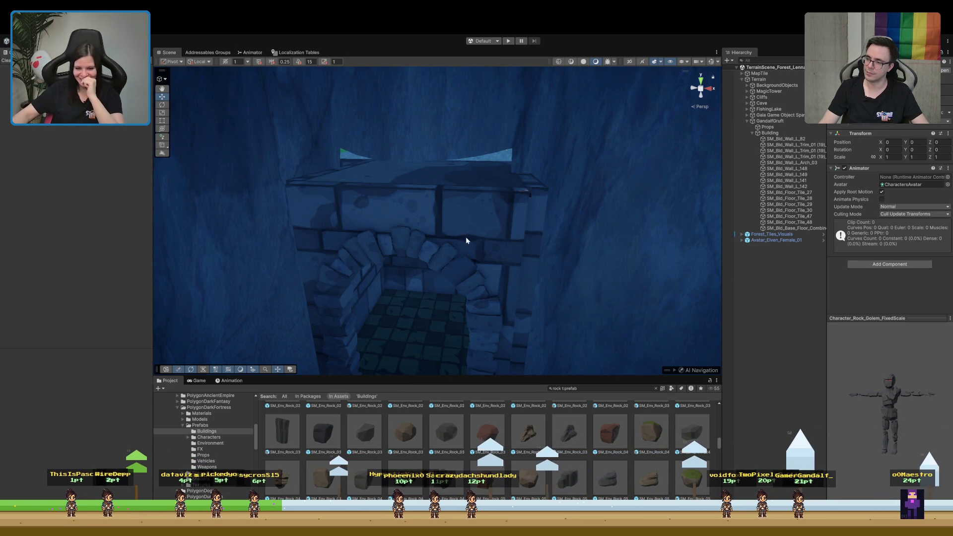
# Inspect the SM_Env_Rock_03 prefab and scroll through the rock results.
pyautogui.moveTo(430, 310); pyautogui.dragTo(449, 330)
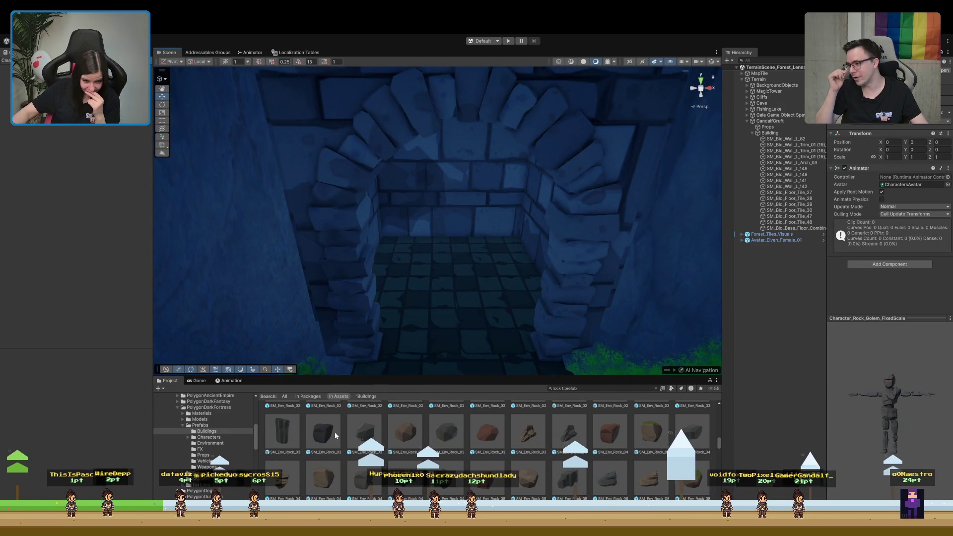
pyautogui.click(364, 431)
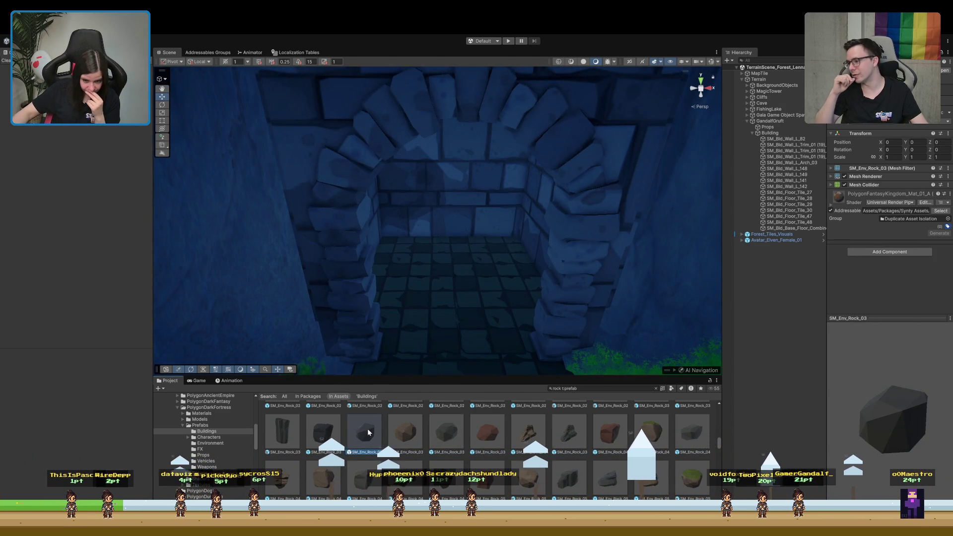
pyautogui.scroll(-1, 460, 458)
pyautogui.scroll(-3, 458, 462)
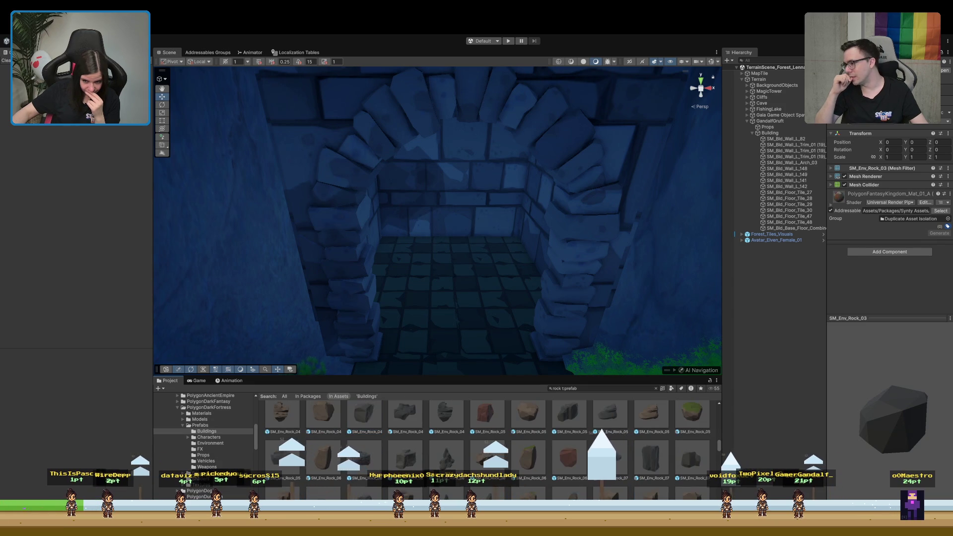
pyautogui.scroll(-3, 420, 493)
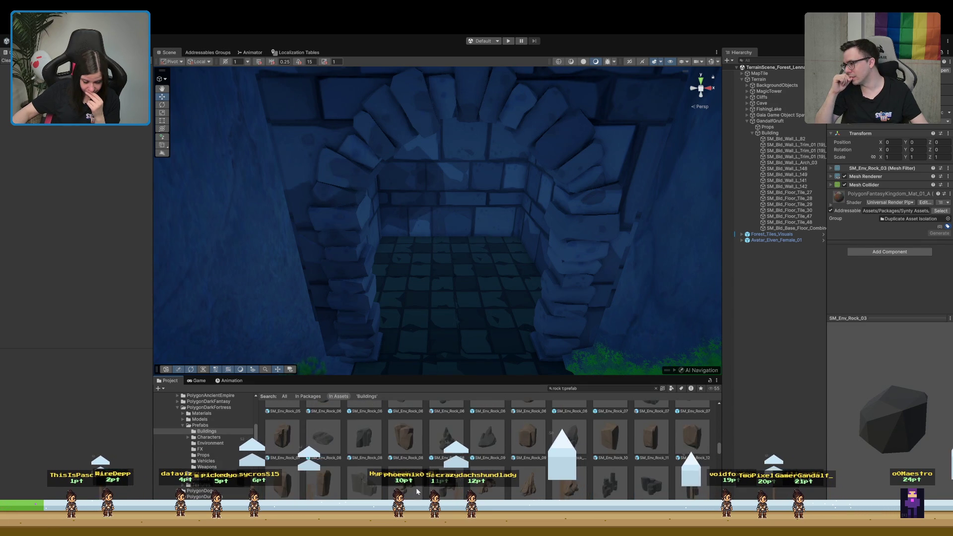
pyautogui.scroll(-3, 447, 462)
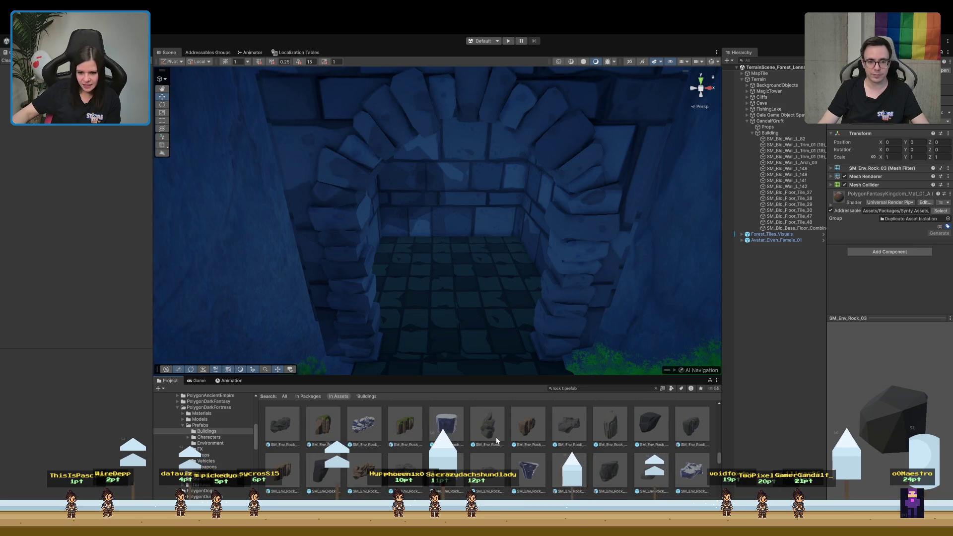
# Enlarge the Project asset panel, fly around the stone arch, and select GandalfGruft.
pyautogui.moveTo(495, 376); pyautogui.dragTo(495, 290)
pyautogui.scroll(-3, 469, 443)
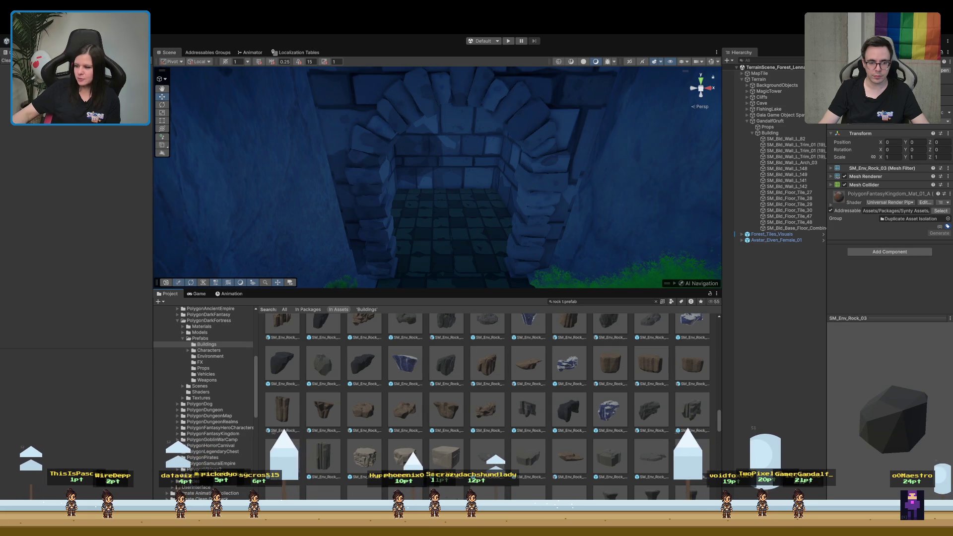
pyautogui.moveTo(626, 203)
pyautogui.mouseDown()
pyautogui.moveTo(598, 249)
pyautogui.moveTo(599, 240)
pyautogui.mouseUp()
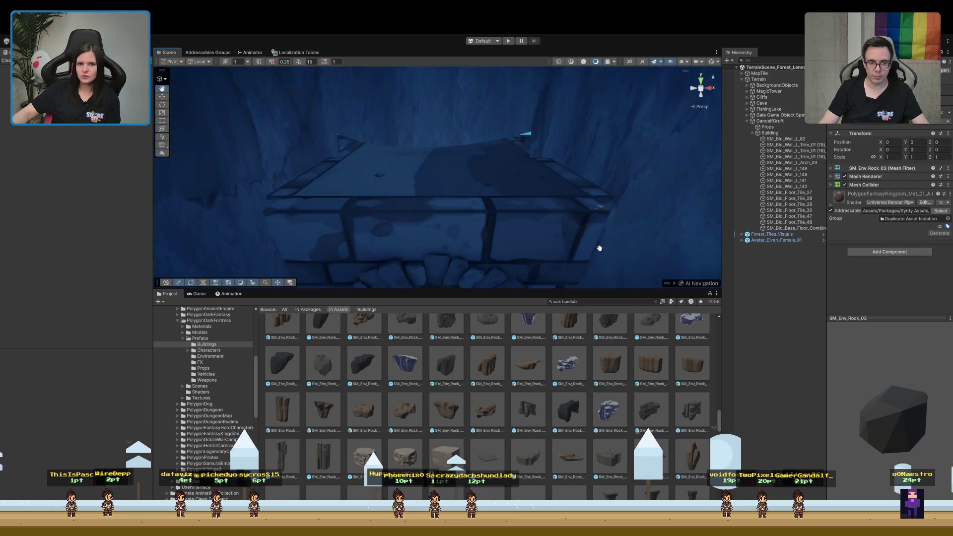
pyautogui.moveTo(430, 269)
pyautogui.mouseDown()
pyautogui.moveTo(418, 285)
pyautogui.moveTo(404, 196)
pyautogui.moveTo(407, 224)
pyautogui.moveTo(417, 213)
pyautogui.mouseUp()
pyautogui.click(770, 121)
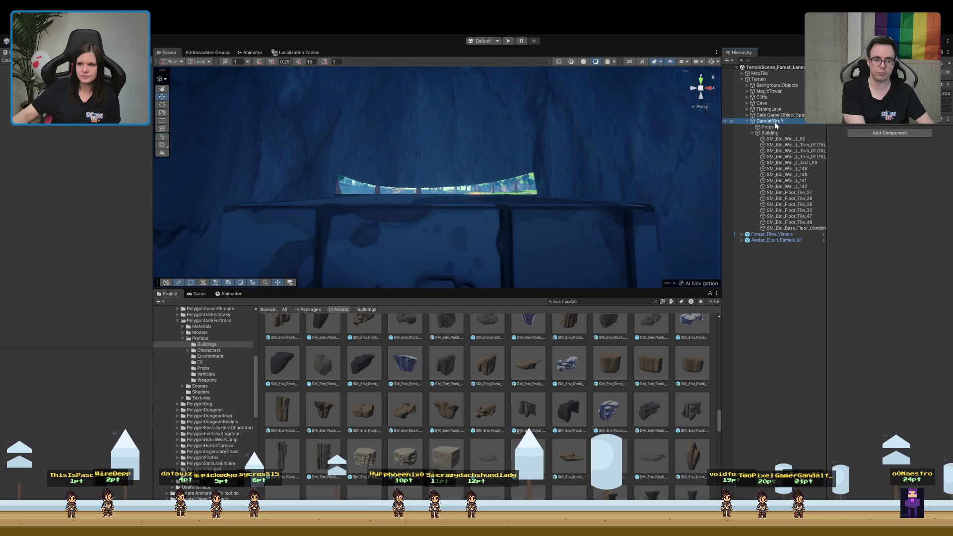
# Toggle GandalfGruft inactive, fly through the cliff gap toward the water, then back to the arch.
pyautogui.hotkey('shift', 'alt', 'a')
pyautogui.moveTo(566, 238)
pyautogui.mouseDown()
pyautogui.moveTo(564, 302)
pyautogui.moveTo(441, 243)
pyautogui.mouseUp()
pyautogui.scroll(-3, 441, 243)
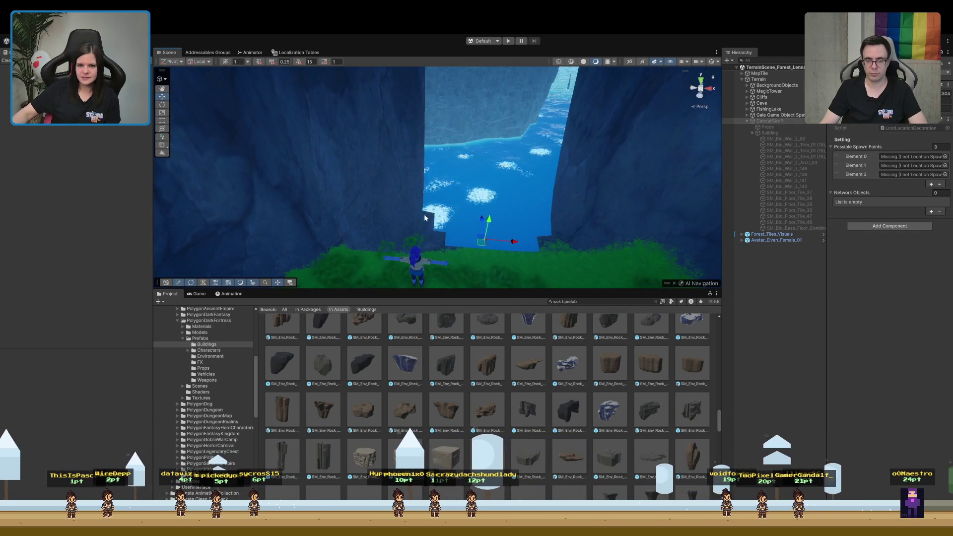
pyautogui.scroll(3, 547, 246)
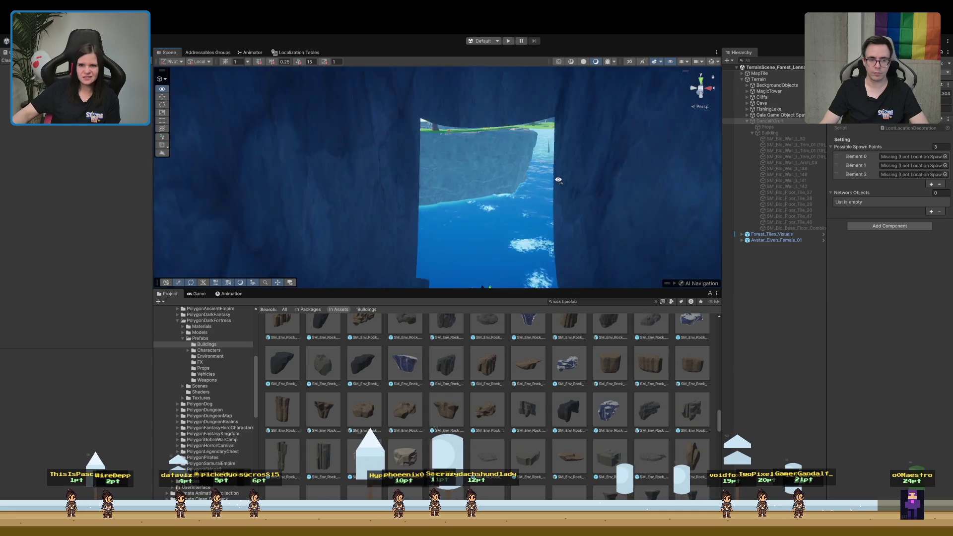
pyautogui.moveTo(451, 159)
pyautogui.mouseDown()
pyautogui.moveTo(501, 159)
pyautogui.moveTo(507, 185)
pyautogui.moveTo(515, 168)
pyautogui.mouseUp()
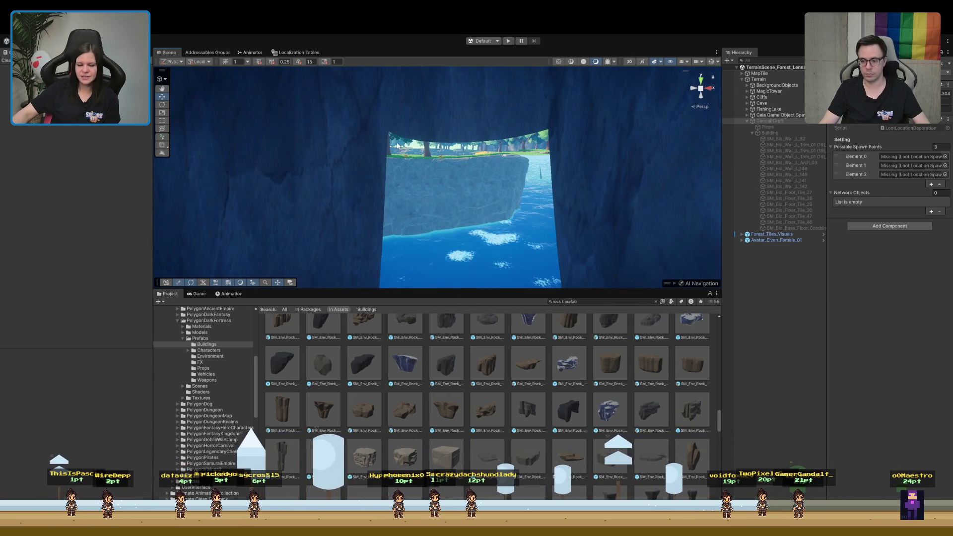
pyautogui.moveTo(397, 147)
pyautogui.mouseDown()
pyautogui.moveTo(554, 176)
pyautogui.moveTo(538, 195)
pyautogui.moveTo(531, 89)
pyautogui.moveTo(570, 102)
pyautogui.moveTo(536, 87)
pyautogui.moveTo(526, 211)
pyautogui.moveTo(564, 102)
pyautogui.moveTo(558, 179)
pyautogui.mouseUp()
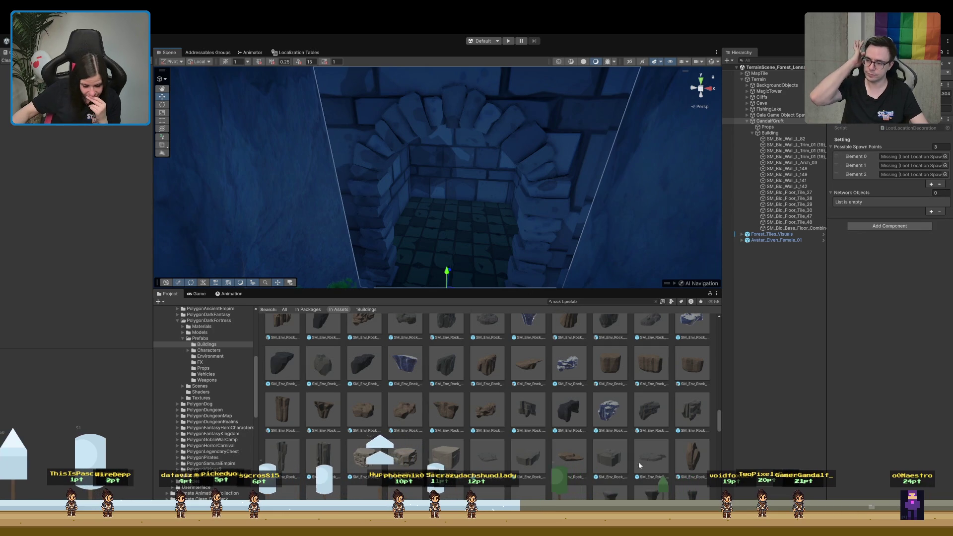
# Scroll the rock results down to the P_Rock prefabs and pull back to view the whole crypt front.
pyautogui.scroll(-10, 494, 467)
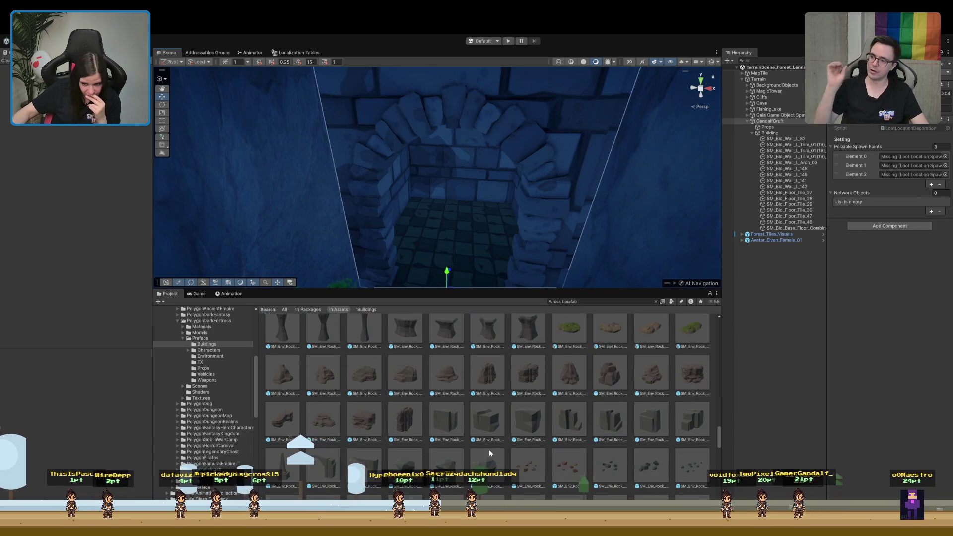
pyautogui.scroll(-5, 489, 449)
pyautogui.scroll(-3, 488, 450)
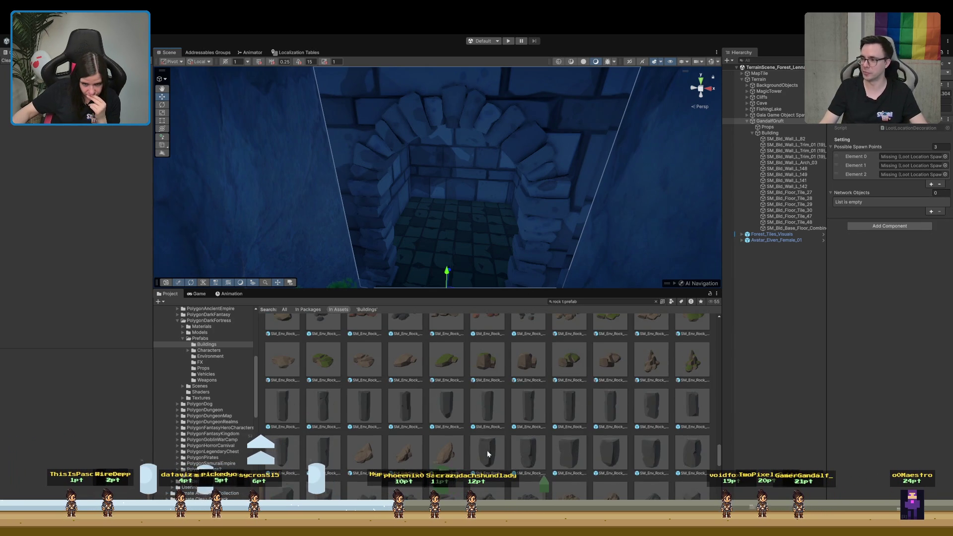
pyautogui.scroll(-3, 486, 450)
pyautogui.scroll(-5, 486, 452)
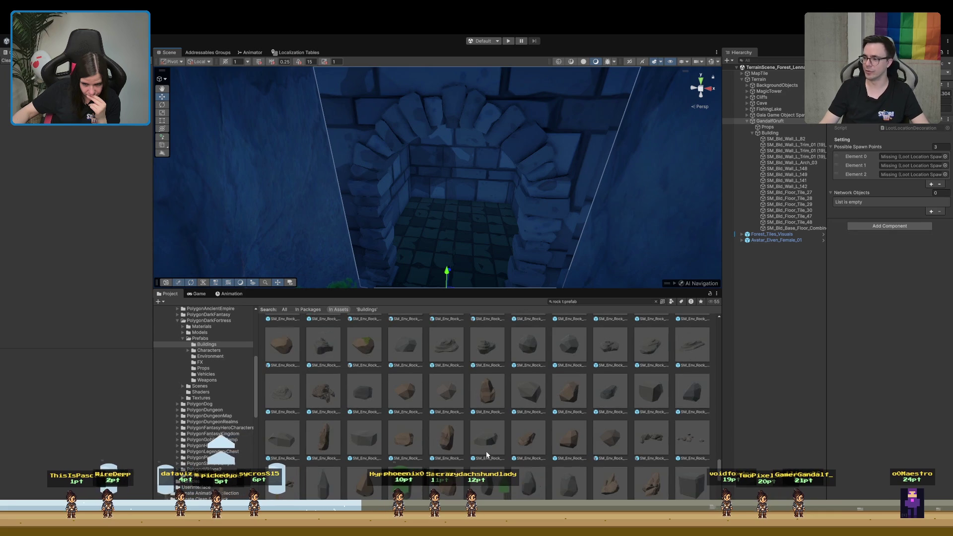
pyautogui.scroll(-5, 484, 454)
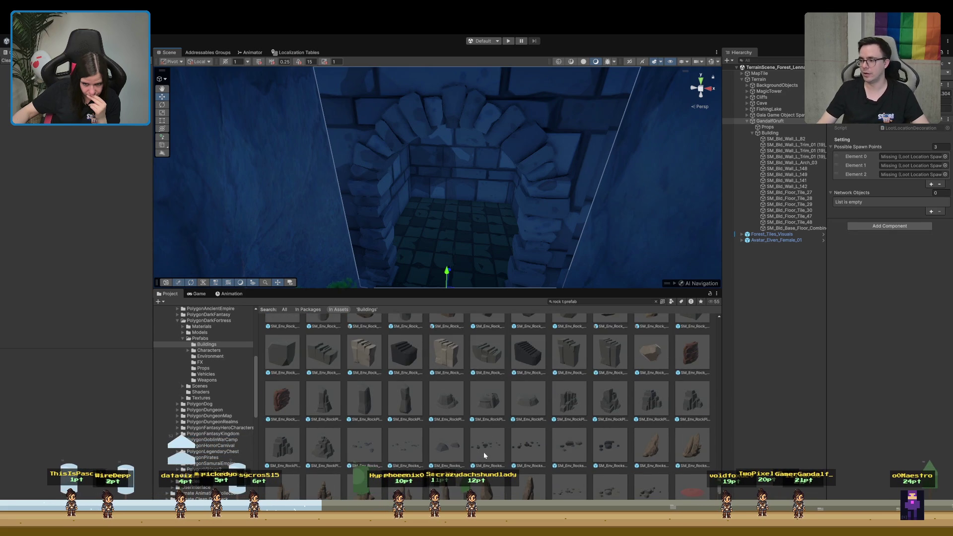
pyautogui.scroll(-5, 484, 454)
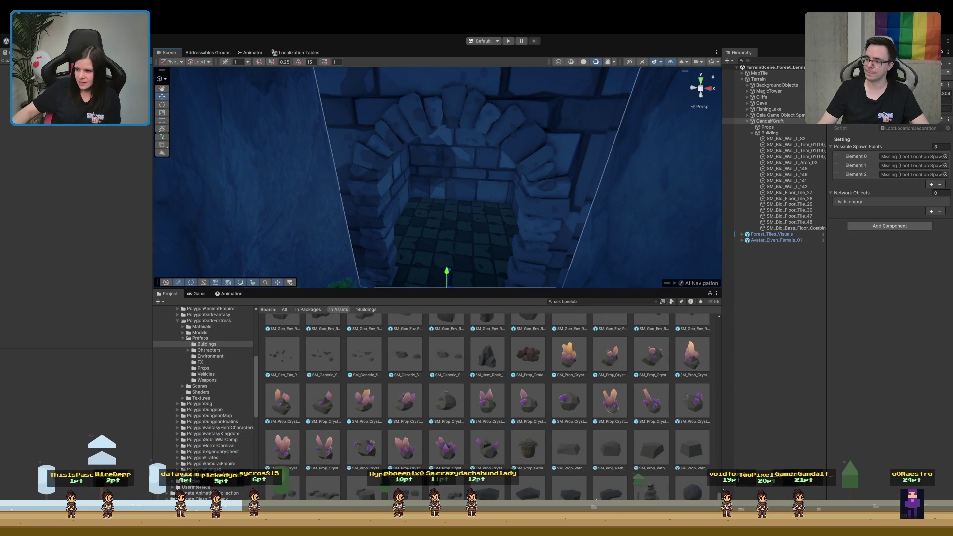
pyautogui.moveTo(718, 476); pyautogui.dragTo(725, 318)
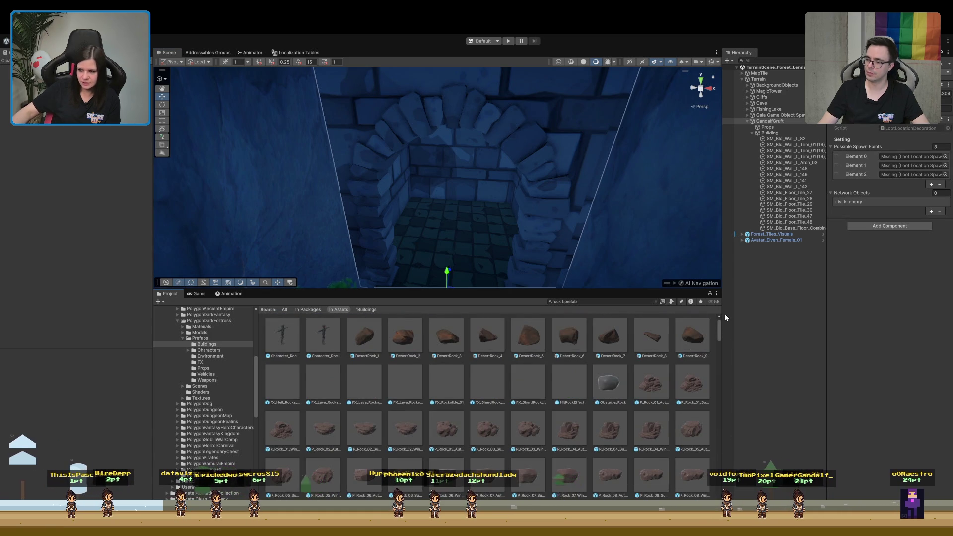
pyautogui.scroll(-3, 611, 392)
pyautogui.moveTo(630, 284)
pyautogui.mouseDown()
pyautogui.moveTo(596, 185)
pyautogui.moveTo(602, 173)
pyautogui.mouseUp()
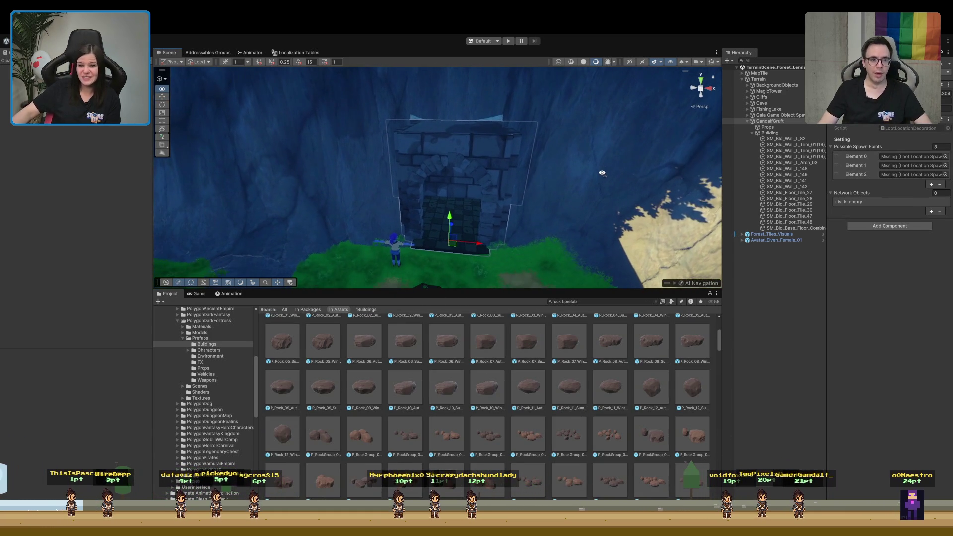
pyautogui.hotkey('alt', 'shift', 'a')
pyautogui.hotkey('alt', 'shift', 'a')
pyautogui.hotkey('alt', 'shift', 'a')
pyautogui.hotkey('alt', 'shift', 'a')
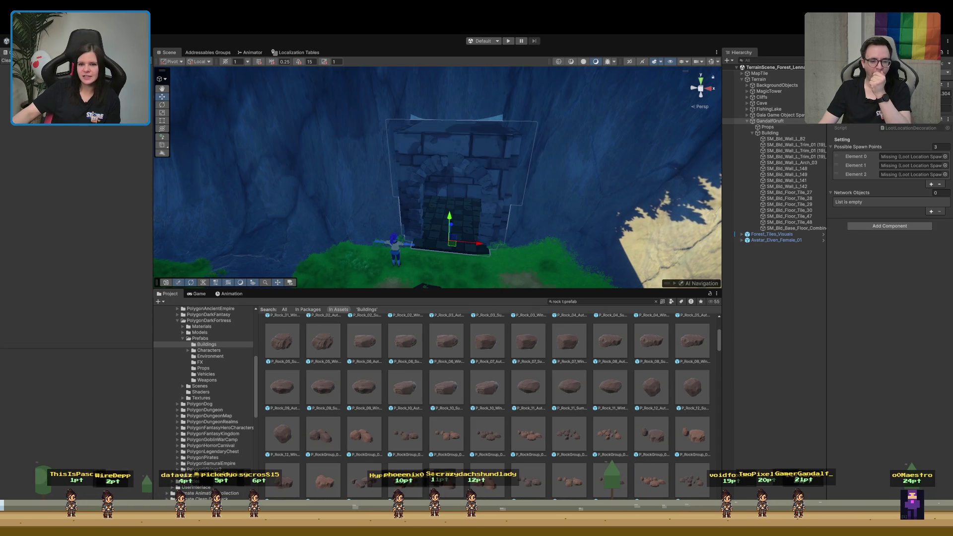
pyautogui.hotkey('alt', 'shift', 'a')
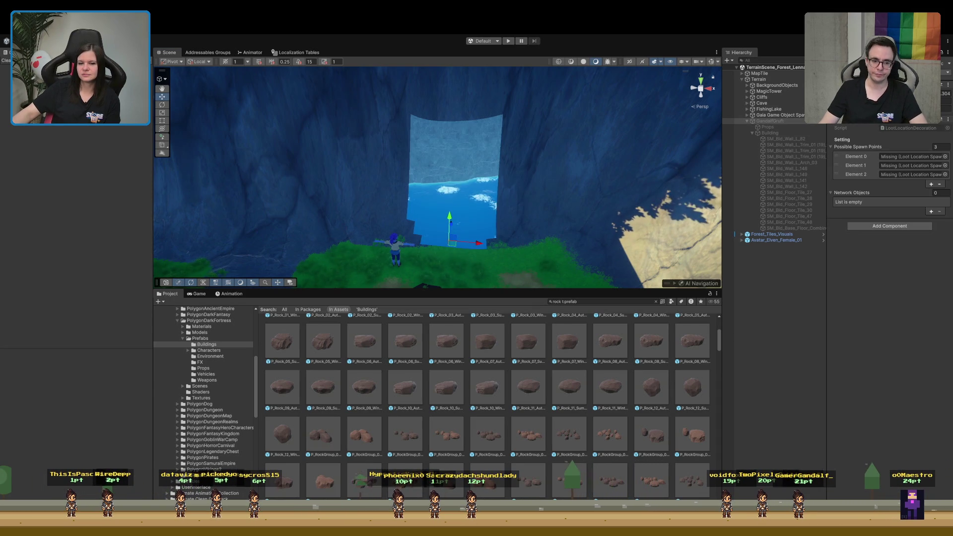
pyautogui.hotkey('alt', 'shift', 'a')
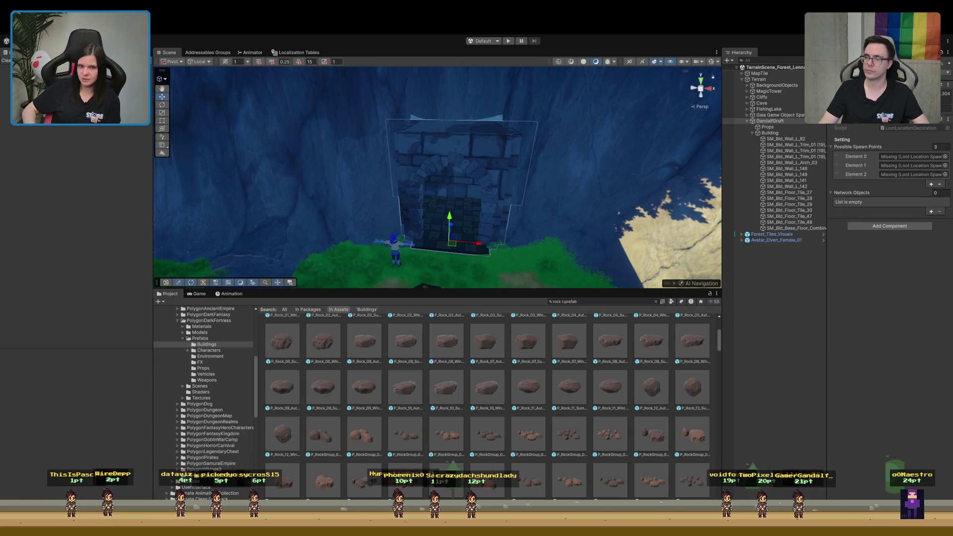
pyautogui.click(805, 287)
pyautogui.moveTo(589, 202)
pyautogui.mouseDown()
pyautogui.moveTo(589, 152)
pyautogui.moveTo(559, 266)
pyautogui.moveTo(583, 209)
pyautogui.moveTo(566, 147)
pyautogui.moveTo(508, 124)
pyautogui.moveTo(451, 127)
pyautogui.moveTo(394, 151)
pyautogui.moveTo(352, 185)
pyautogui.moveTo(477, 180)
pyautogui.moveTo(491, 168)
pyautogui.moveTo(484, 156)
pyautogui.moveTo(523, 209)
pyautogui.moveTo(617, 217)
pyautogui.moveTo(648, 209)
pyautogui.moveTo(656, 190)
pyautogui.moveTo(612, 174)
pyautogui.mouseUp()
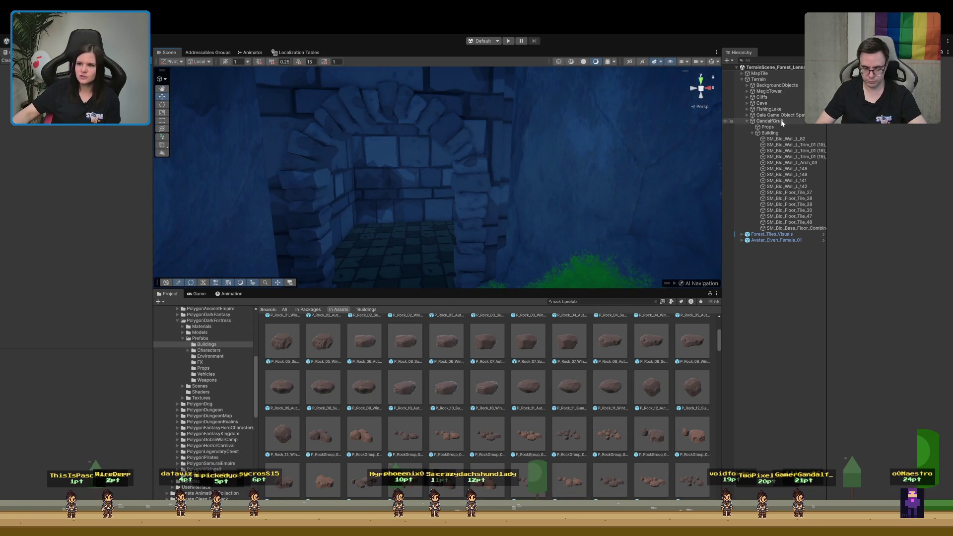
pyautogui.click(781, 121)
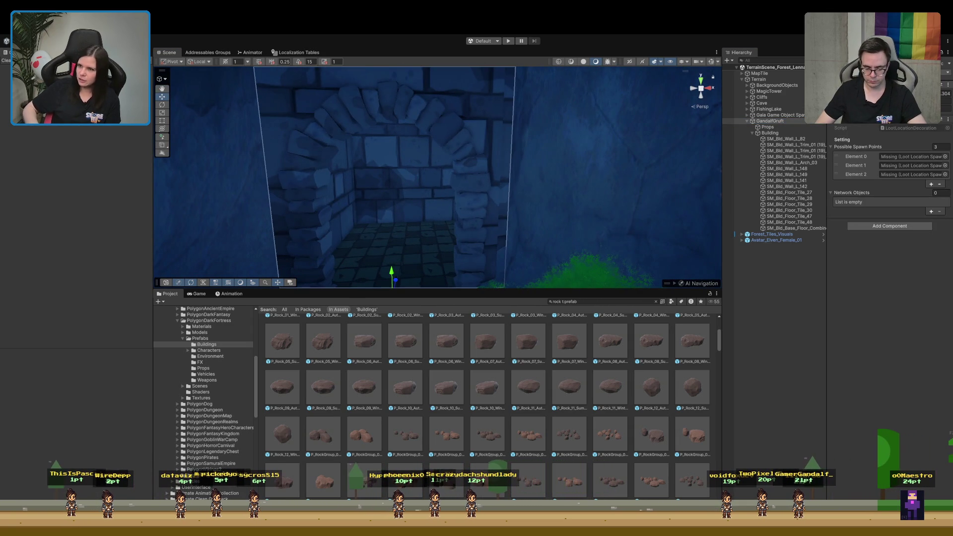
pyautogui.scroll(-1, 437, 178)
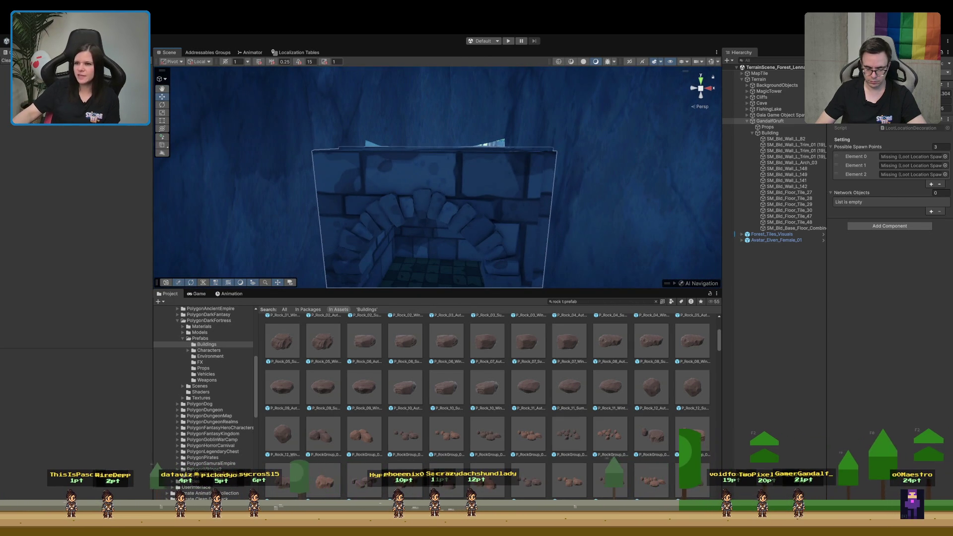
pyautogui.moveTo(648, 233)
pyautogui.mouseDown()
pyautogui.moveTo(426, 270)
pyautogui.moveTo(615, 252)
pyautogui.moveTo(596, 247)
pyautogui.mouseUp()
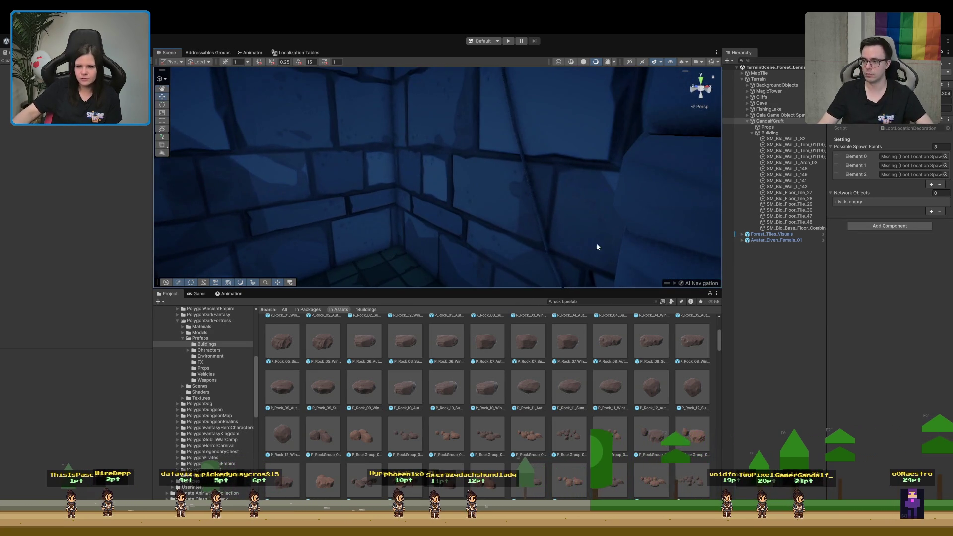
pyautogui.click(587, 184)
pyautogui.click(777, 121)
pyautogui.moveTo(627, 163)
pyautogui.mouseDown()
pyautogui.moveTo(564, 206)
pyautogui.moveTo(520, 255)
pyautogui.moveTo(484, 252)
pyautogui.moveTo(466, 225)
pyautogui.moveTo(549, 201)
pyautogui.moveTo(551, 184)
pyautogui.moveTo(536, 195)
pyautogui.moveTo(447, 208)
pyautogui.moveTo(344, 198)
pyautogui.moveTo(427, 238)
pyautogui.moveTo(522, 196)
pyautogui.mouseUp()
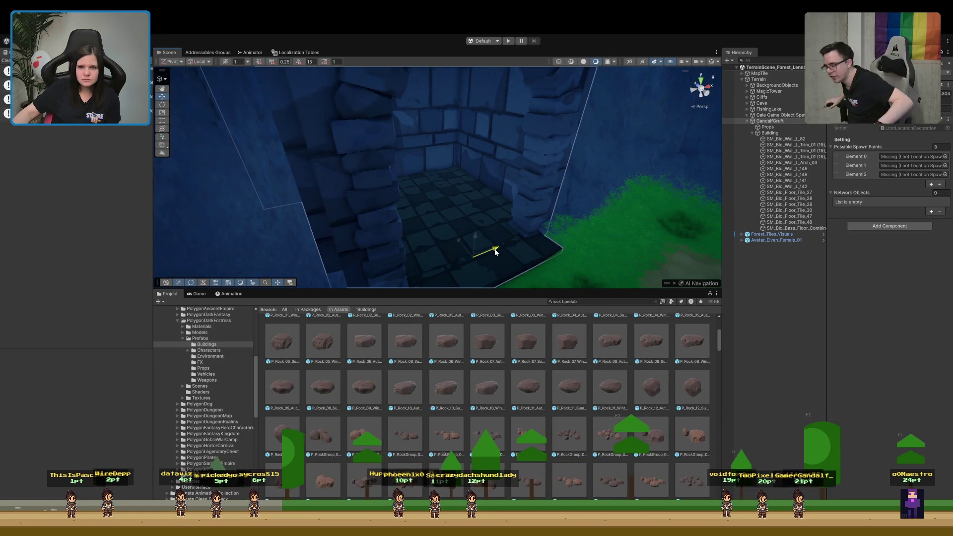
pyautogui.moveTo(495, 252)
pyautogui.mouseDown()
pyautogui.moveTo(472, 191)
pyautogui.moveTo(334, 187)
pyautogui.moveTo(324, 141)
pyautogui.moveTo(276, 252)
pyautogui.moveTo(315, 258)
pyautogui.moveTo(471, 328)
pyautogui.moveTo(510, 322)
pyautogui.moveTo(429, 267)
pyautogui.mouseUp()
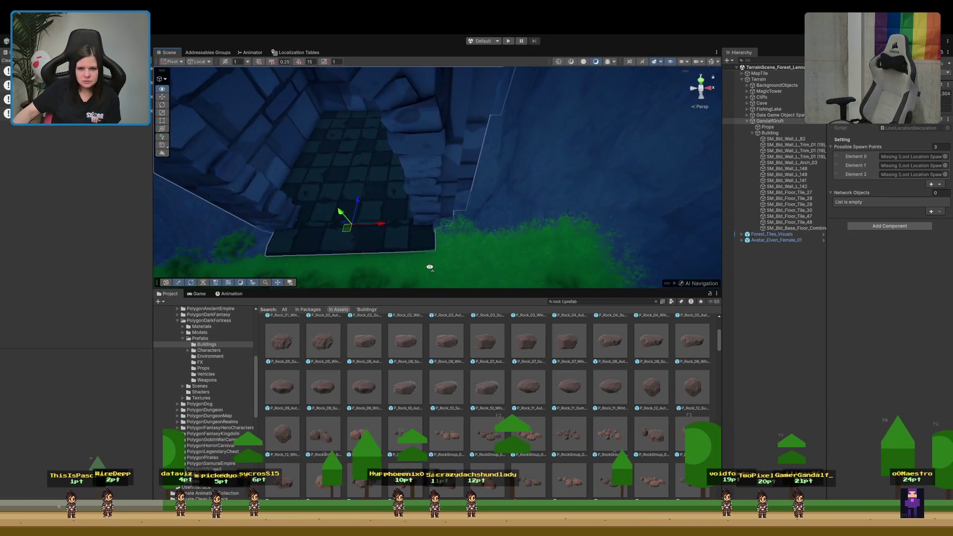
pyautogui.moveTo(477, 248)
pyautogui.mouseDown()
pyautogui.moveTo(451, 238)
pyautogui.moveTo(434, 264)
pyautogui.moveTo(461, 224)
pyautogui.moveTo(451, 35)
pyautogui.moveTo(456, 229)
pyautogui.moveTo(526, 188)
pyautogui.mouseUp()
pyautogui.click(784, 121)
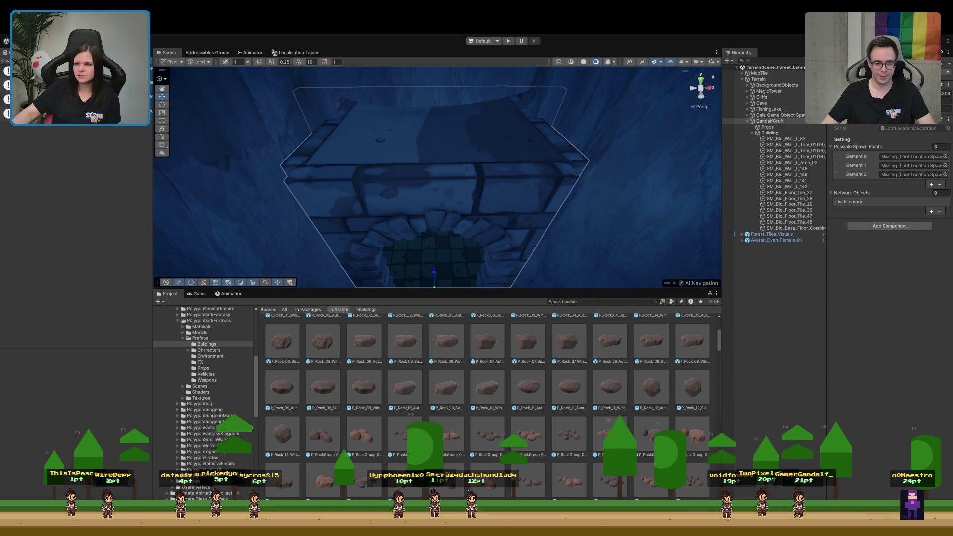
pyautogui.scroll(3, 437, 179)
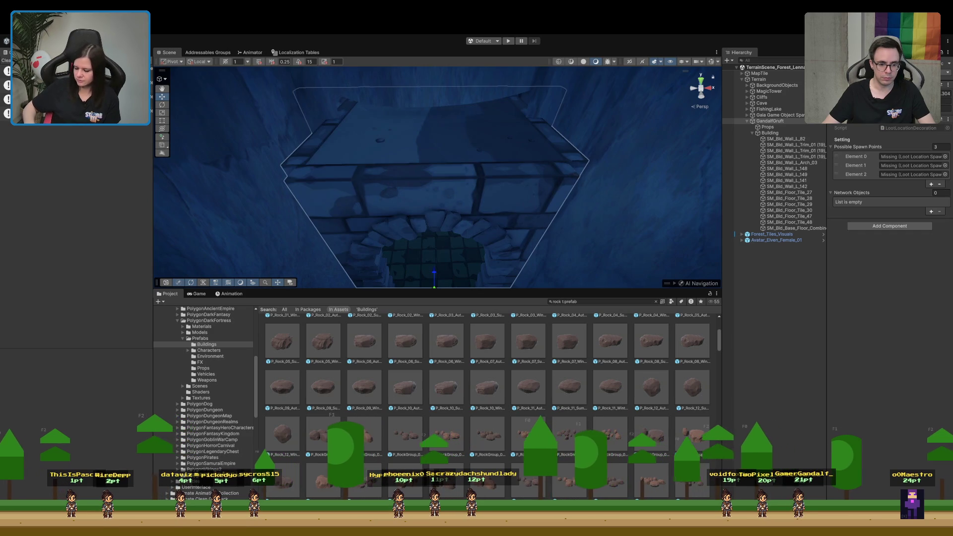
pyautogui.scroll(-3, 436, 178)
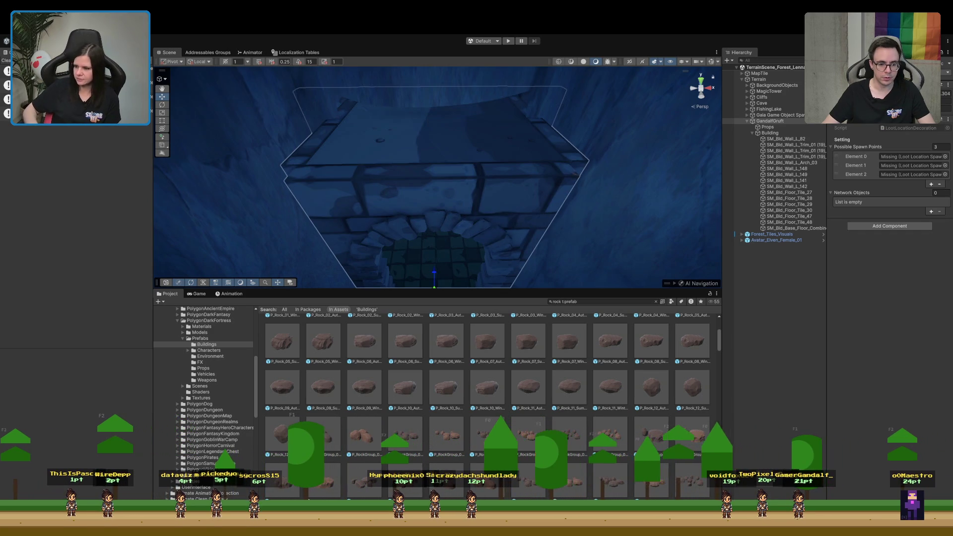
pyautogui.scroll(1, 436, 179)
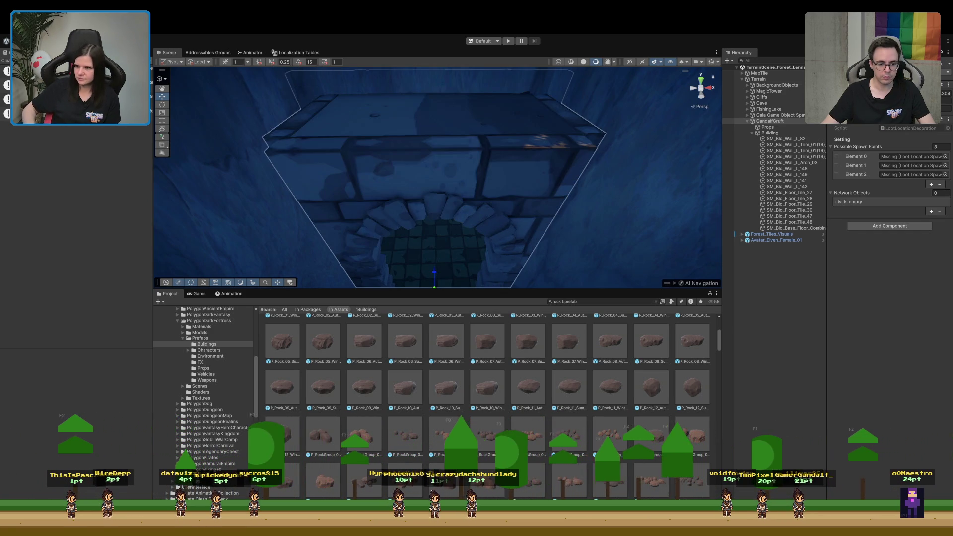
pyautogui.click(791, 339)
pyautogui.moveTo(606, 189)
pyautogui.mouseDown()
pyautogui.moveTo(598, 179)
pyautogui.moveTo(557, 250)
pyautogui.moveTo(578, 94)
pyautogui.moveTo(437, 144)
pyautogui.moveTo(397, 119)
pyautogui.moveTo(224, 149)
pyautogui.moveTo(162, 197)
pyautogui.moveTo(286, 79)
pyautogui.moveTo(653, 121)
pyautogui.moveTo(615, 123)
pyautogui.moveTo(600, 213)
pyautogui.mouseUp()
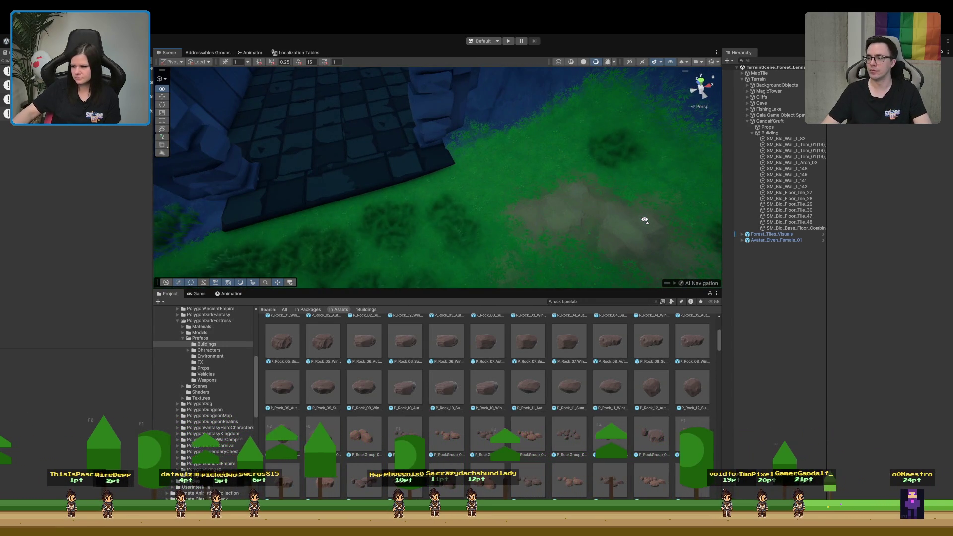
# Orbit around the crypt wall and tower, then collapse the Project panel so the Scene fills the height.
pyautogui.moveTo(426, 188); pyautogui.dragTo(467, 170)
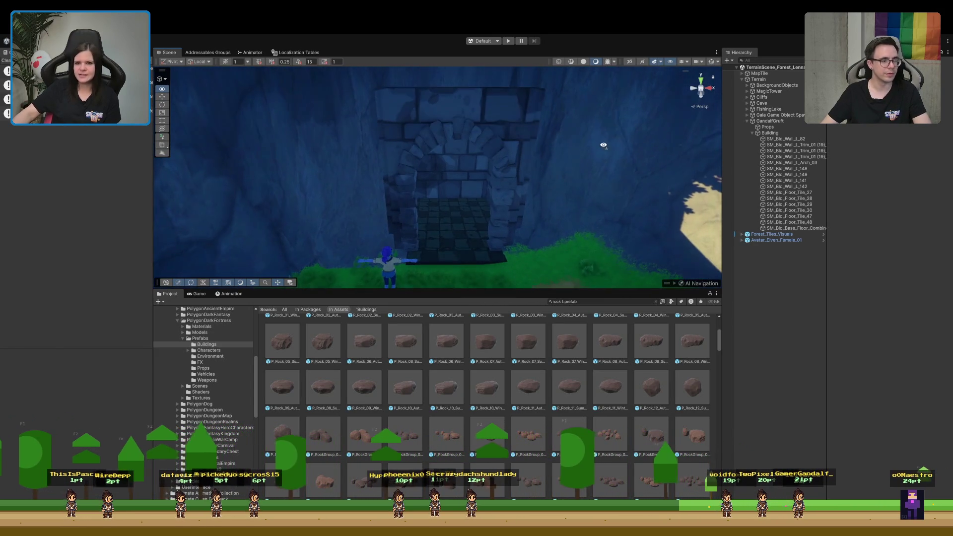
pyautogui.moveTo(604, 132)
pyautogui.mouseDown()
pyautogui.moveTo(601, 88)
pyautogui.moveTo(588, 177)
pyautogui.moveTo(600, 136)
pyautogui.moveTo(620, 179)
pyautogui.moveTo(600, 206)
pyautogui.mouseUp()
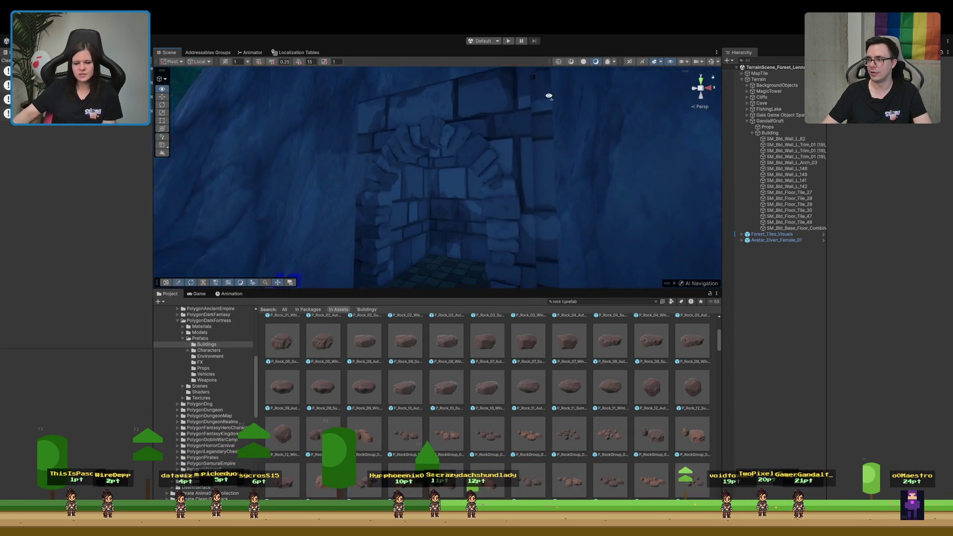
pyautogui.moveTo(511, 111); pyautogui.dragTo(515, 132)
pyautogui.moveTo(535, 86)
pyautogui.mouseDown()
pyautogui.moveTo(533, 126)
pyautogui.moveTo(566, 151)
pyautogui.moveTo(591, 124)
pyautogui.moveTo(612, 134)
pyautogui.moveTo(610, 121)
pyautogui.moveTo(585, 136)
pyautogui.moveTo(567, 130)
pyautogui.moveTo(602, 136)
pyautogui.moveTo(617, 84)
pyautogui.moveTo(594, 138)
pyautogui.mouseUp()
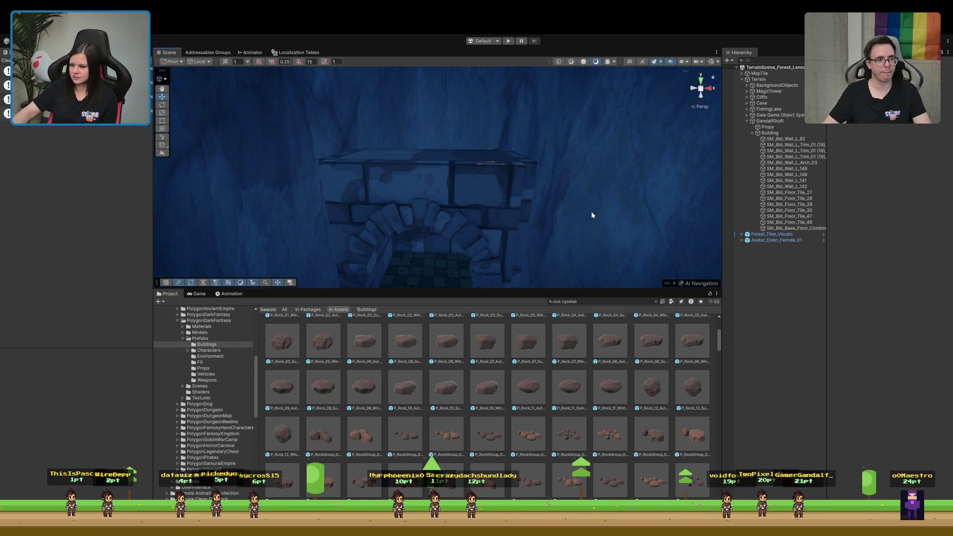
pyautogui.moveTo(591, 211); pyautogui.dragTo(574, 269)
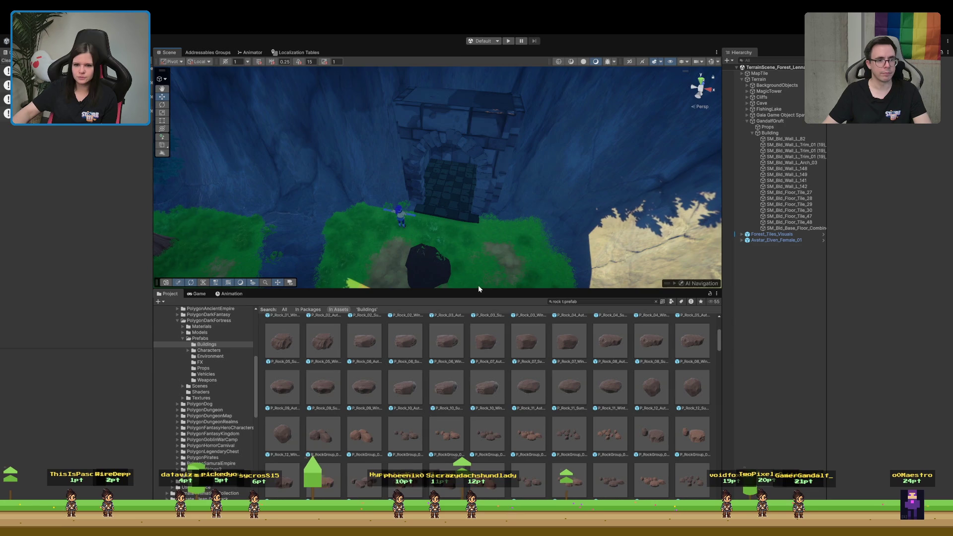
pyautogui.moveTo(477, 291)
pyautogui.mouseDown()
pyautogui.moveTo(478, 496)
pyautogui.moveTo(477, 38)
pyautogui.moveTo(496, 447)
pyautogui.moveTo(531, 393)
pyautogui.moveTo(526, 402)
pyautogui.mouseUp()
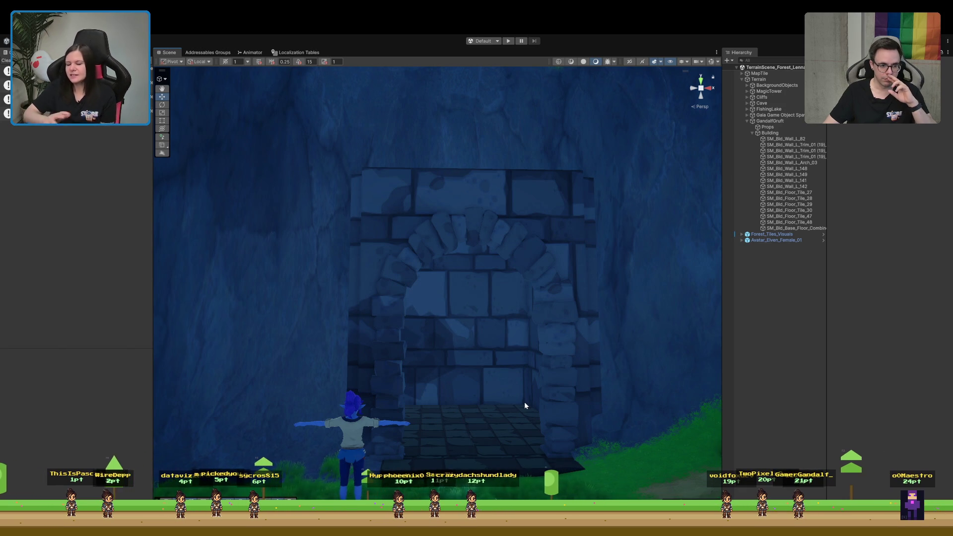
# Orbit the Scene view to frame the crypt archway and the cliff top.
pyautogui.moveTo(514, 406)
pyautogui.mouseDown()
pyautogui.moveTo(501, 378)
pyautogui.moveTo(496, 396)
pyautogui.moveTo(494, 353)
pyautogui.moveTo(490, 385)
pyautogui.mouseUp()
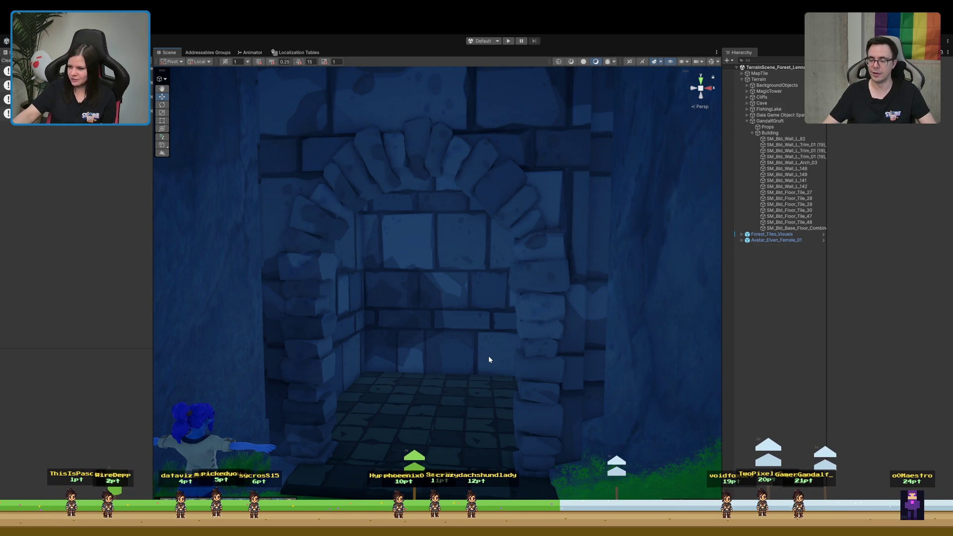
pyautogui.moveTo(504, 353)
pyautogui.mouseDown()
pyautogui.moveTo(508, 366)
pyautogui.moveTo(495, 304)
pyautogui.moveTo(463, 386)
pyautogui.moveTo(498, 383)
pyautogui.mouseUp()
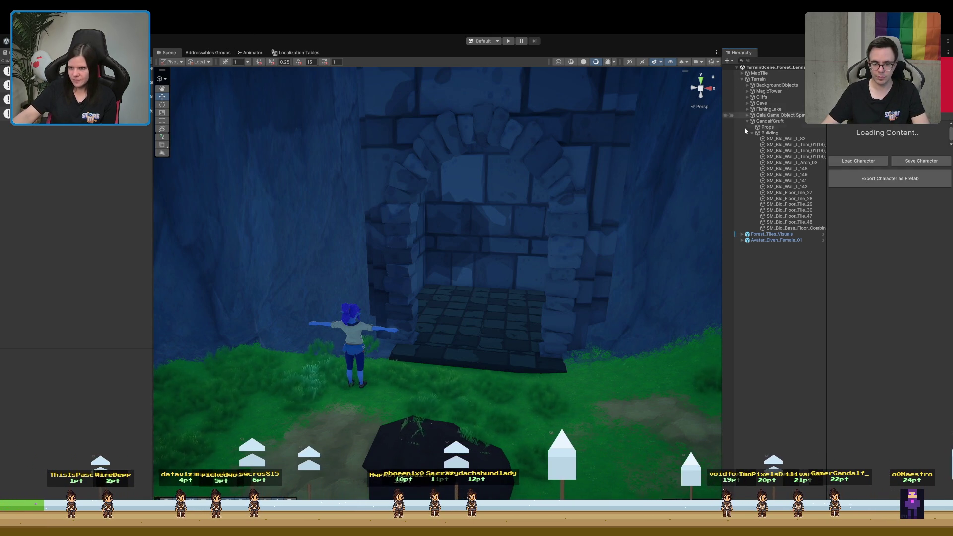
# Set Species to Skeleton and widen the hierarchy and character creator panels.
pyautogui.moveTo(501, 256)
pyautogui.mouseDown()
pyautogui.moveTo(549, 336)
pyautogui.moveTo(591, 332)
pyautogui.mouseUp()
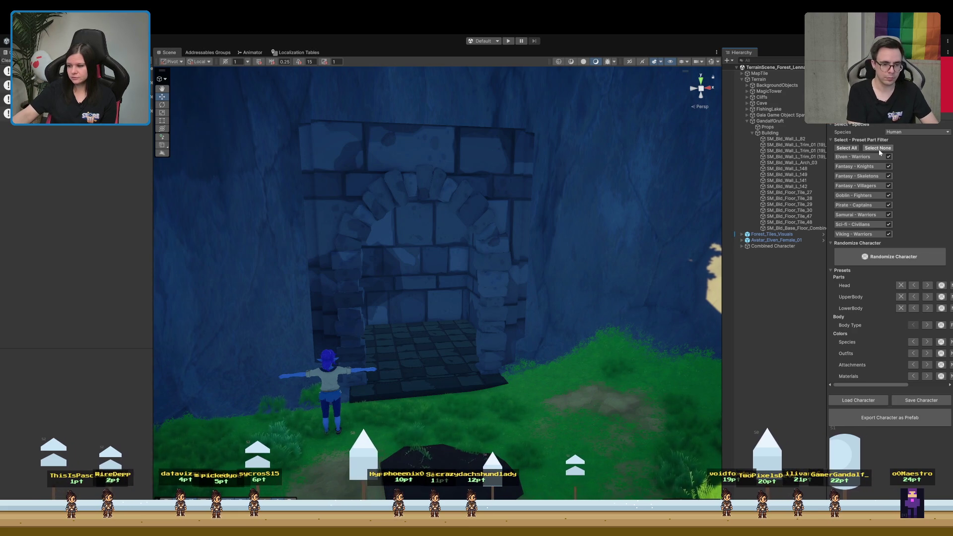
pyautogui.click(916, 133)
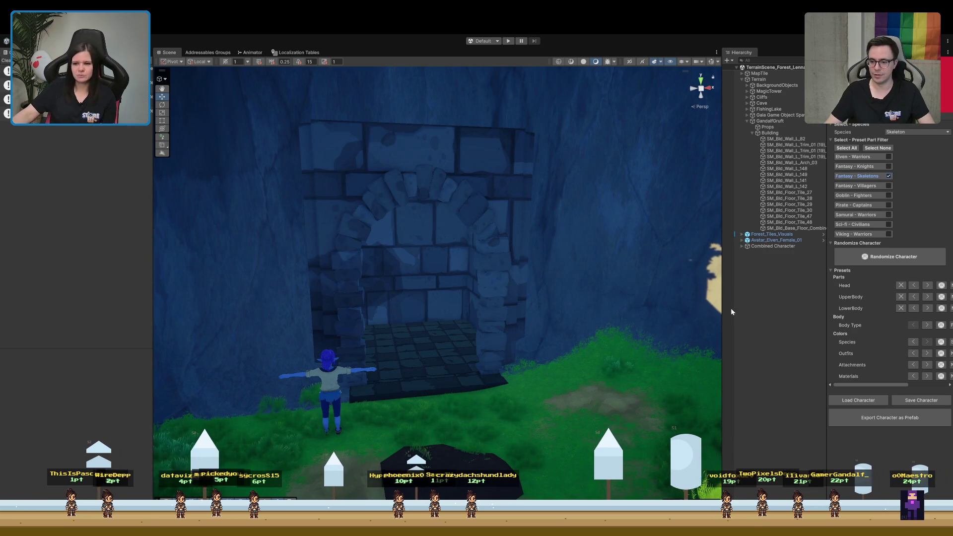
pyautogui.moveTo(722, 305); pyautogui.dragTo(681, 306)
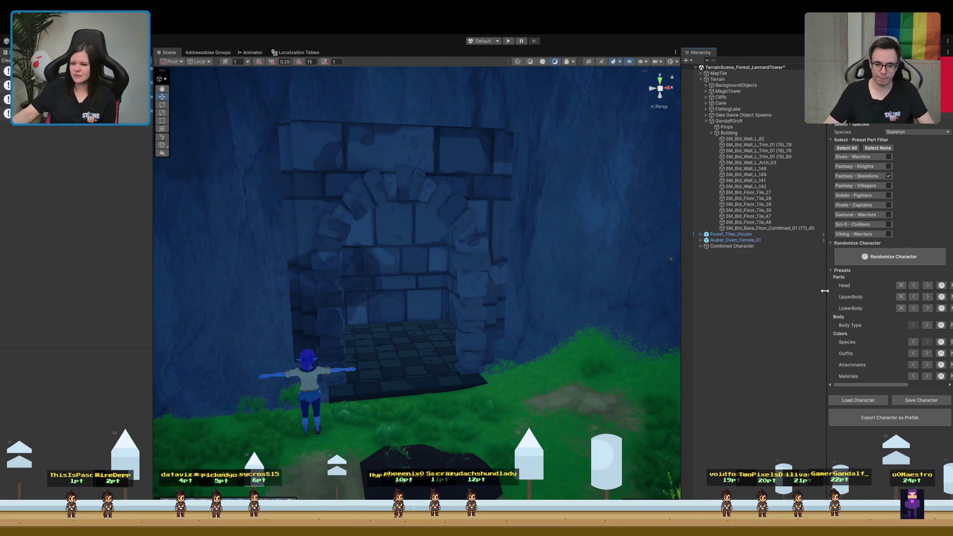
pyautogui.moveTo(825, 293); pyautogui.dragTo(792, 291)
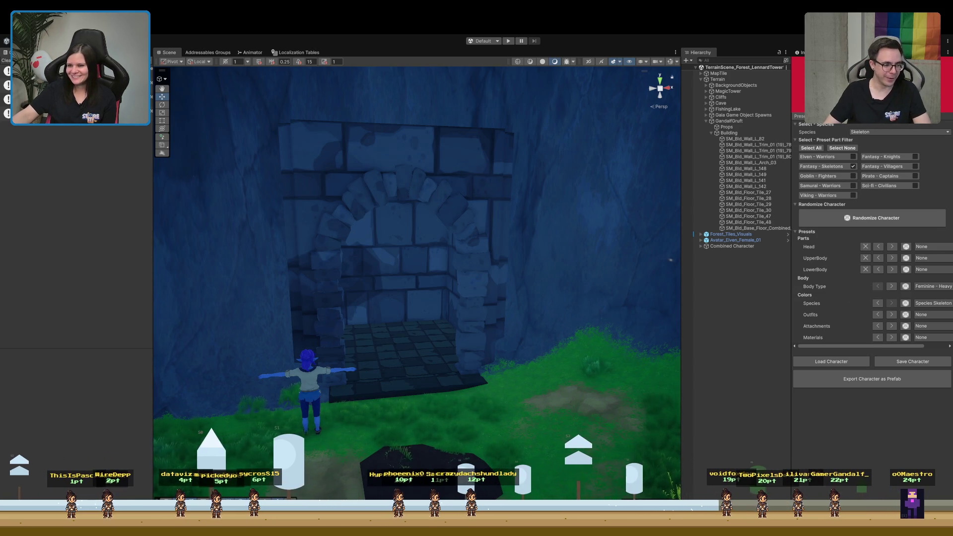
# Limit outfits to Fantasy - Skeletons only, then randomize the character.
pyautogui.scroll(-5, 854, 159)
pyautogui.scroll(-4, 835, 126)
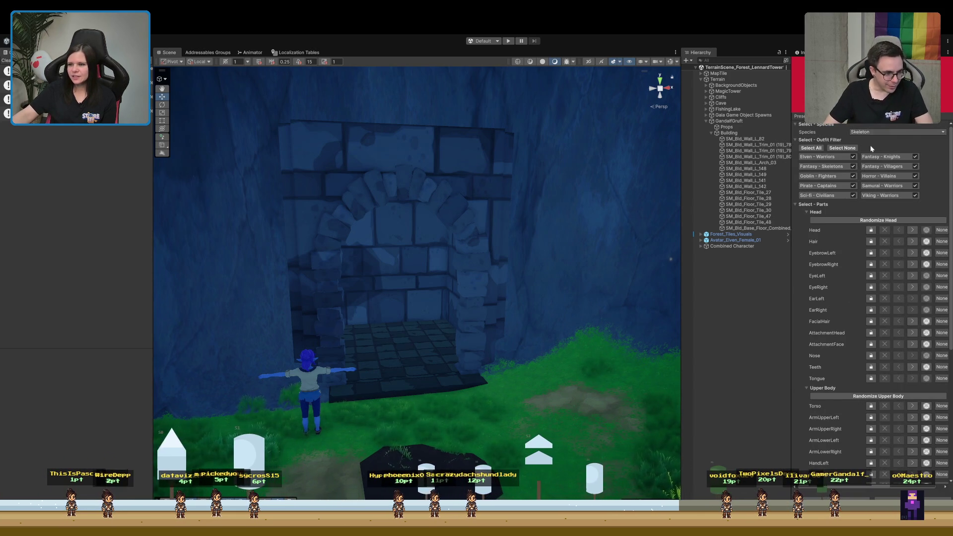
pyautogui.click(842, 148)
pyautogui.click(856, 167)
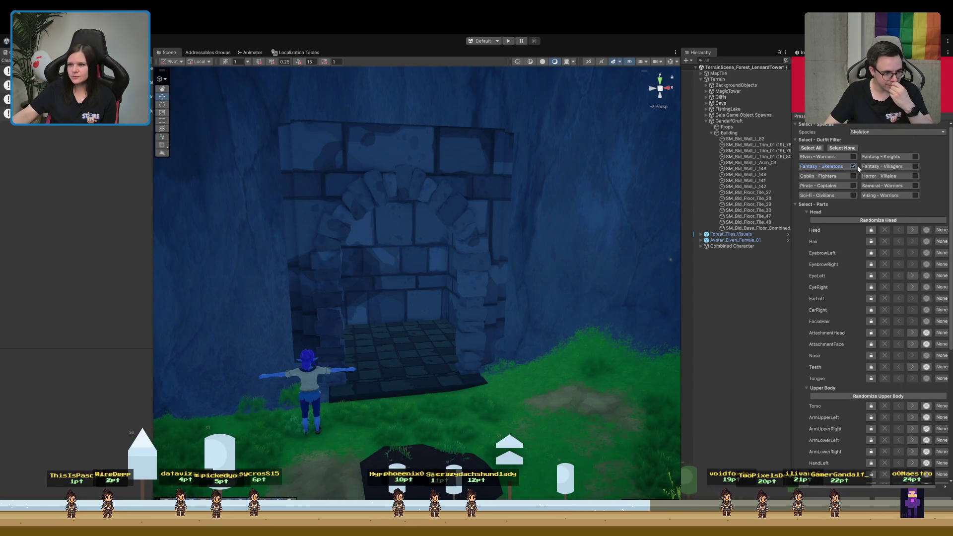
pyautogui.click(799, 118)
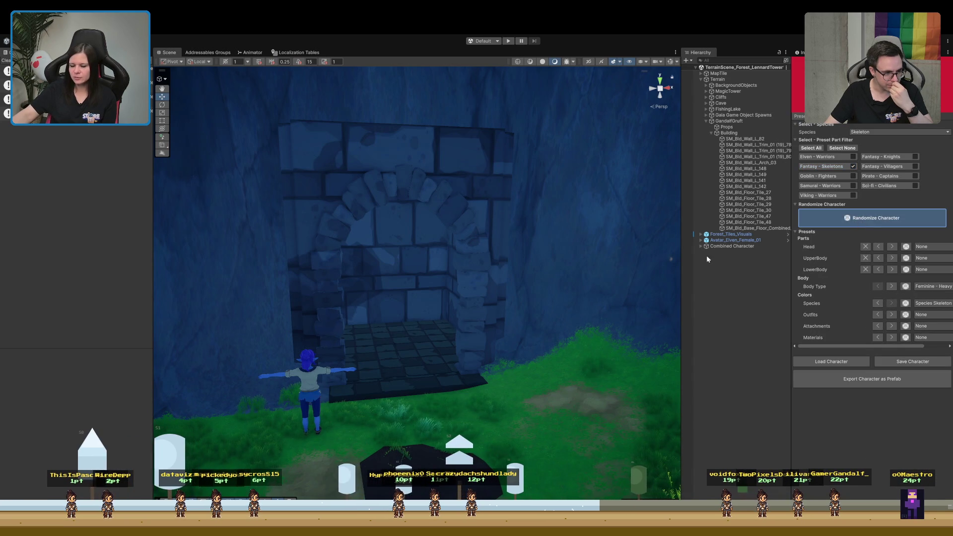
pyautogui.doubleClick(719, 246)
pyautogui.moveTo(457, 329)
pyautogui.mouseDown()
pyautogui.moveTo(713, 335)
pyautogui.moveTo(746, 358)
pyautogui.moveTo(785, 286)
pyautogui.moveTo(776, 251)
pyautogui.moveTo(782, 303)
pyautogui.mouseUp()
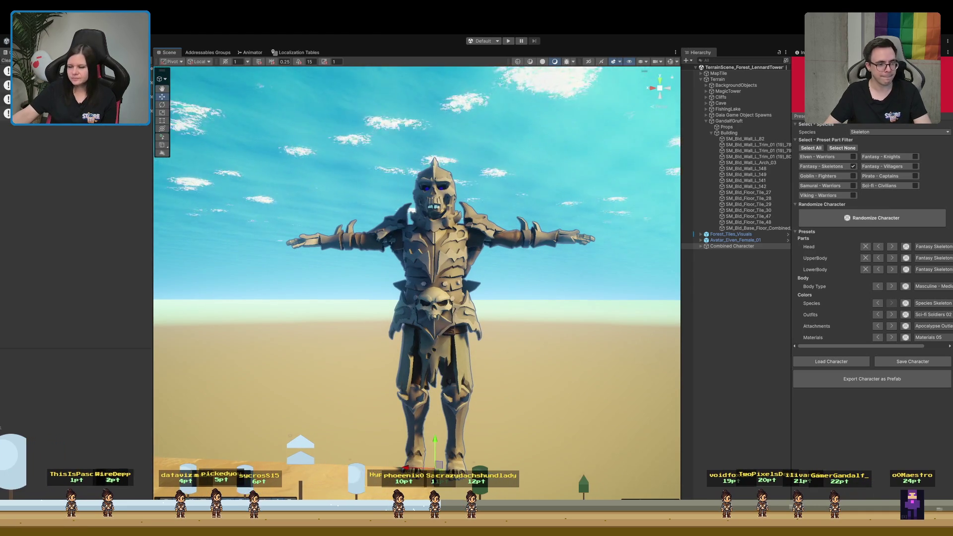
pyautogui.scroll(-5, 835, 234)
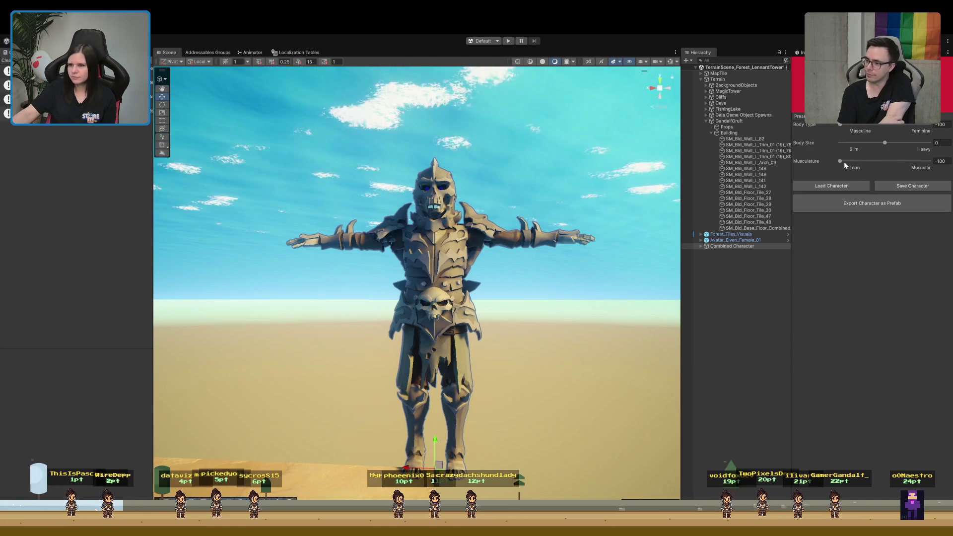
pyautogui.moveTo(489, 316); pyautogui.dragTo(500, 314)
pyautogui.scroll(3, 500, 313)
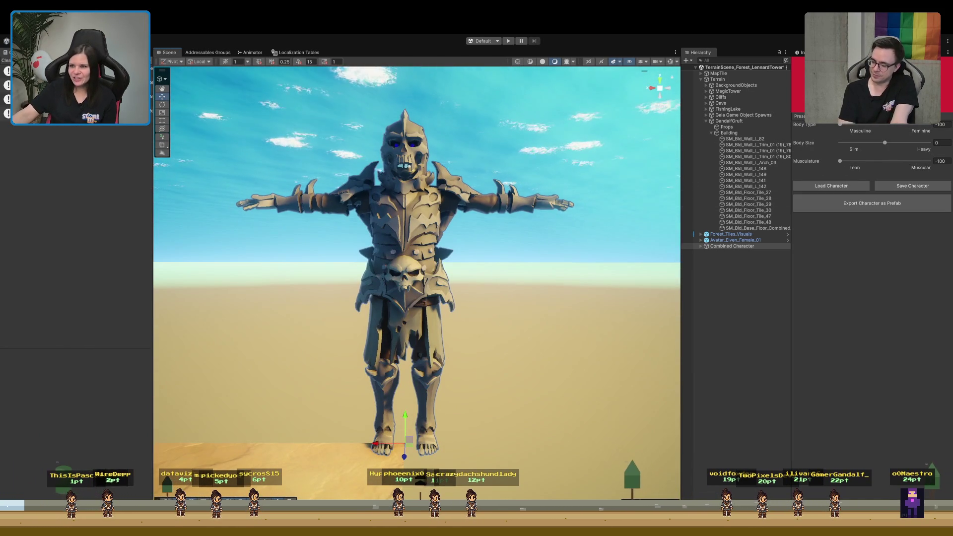
pyautogui.scroll(-3, 812, 262)
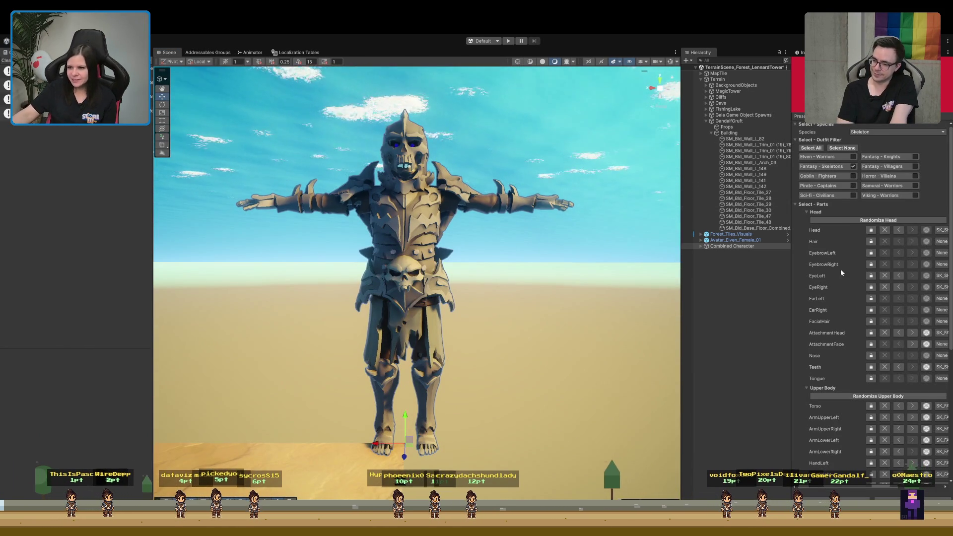
pyautogui.moveTo(793, 262); pyautogui.dragTo(744, 261)
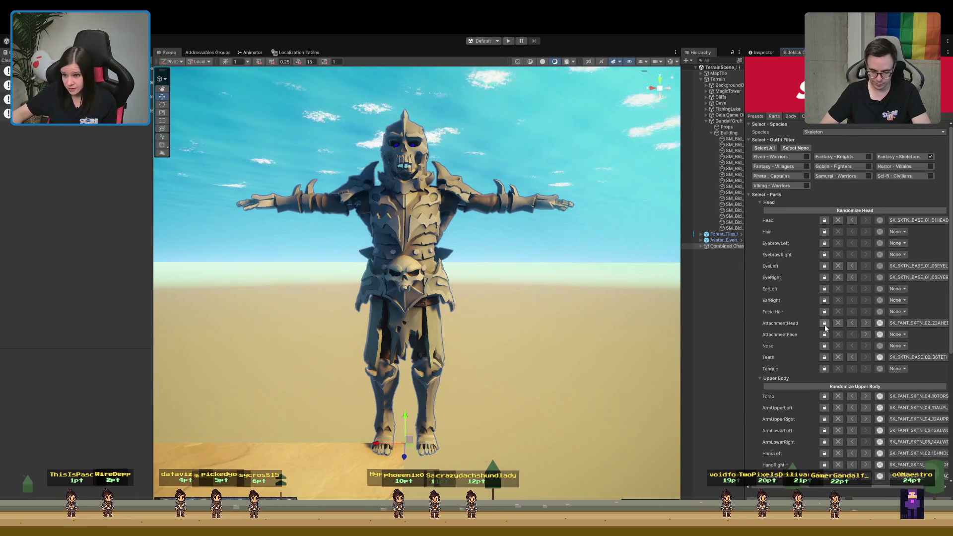
# Remove the helmet, both eyes and the teeth from the skeleton's head.
pyautogui.click(838, 324)
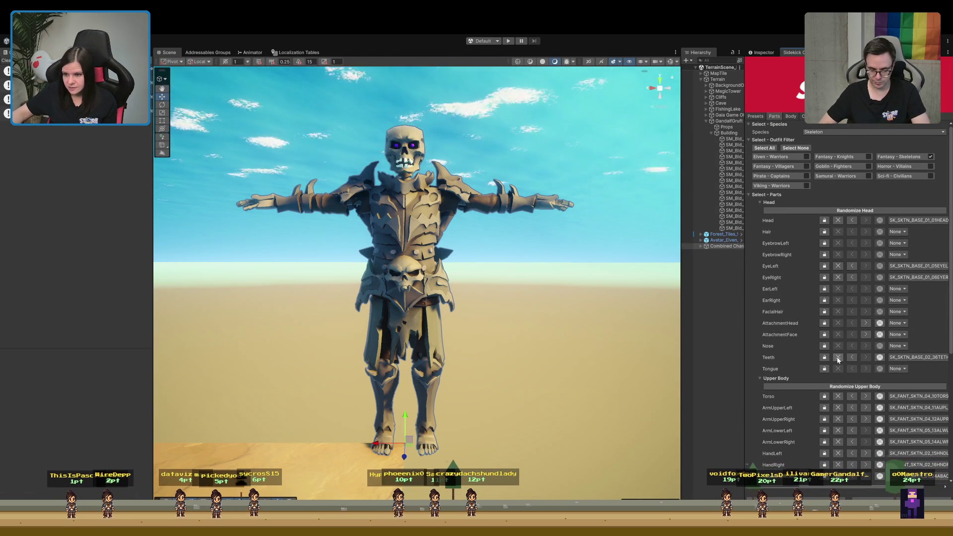
pyautogui.click(837, 268)
pyautogui.click(838, 277)
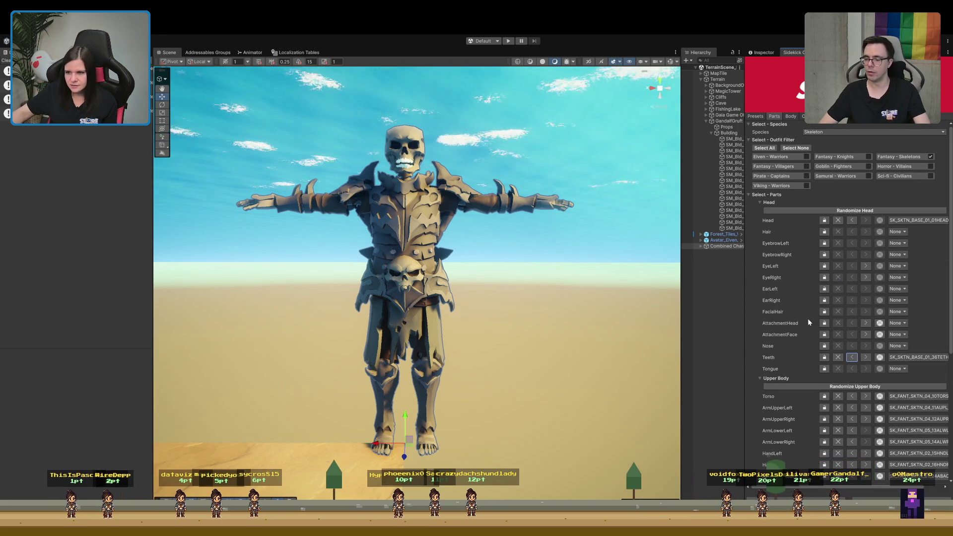
pyautogui.click(851, 357)
pyautogui.click(852, 357)
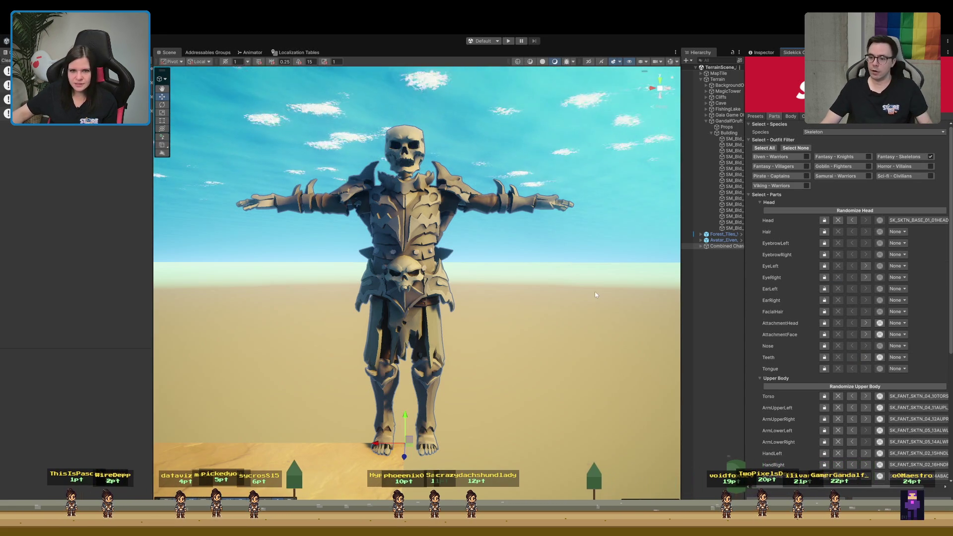
# Clear the back attachment and both shoulder armour pieces.
pyautogui.scroll(-6, 833, 361)
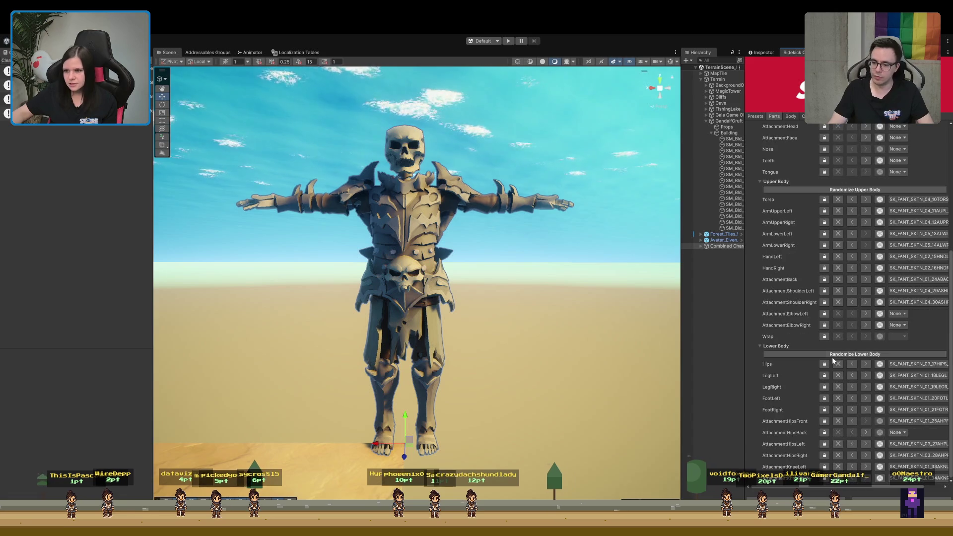
pyautogui.click(852, 279)
pyautogui.click(852, 290)
pyautogui.click(852, 302)
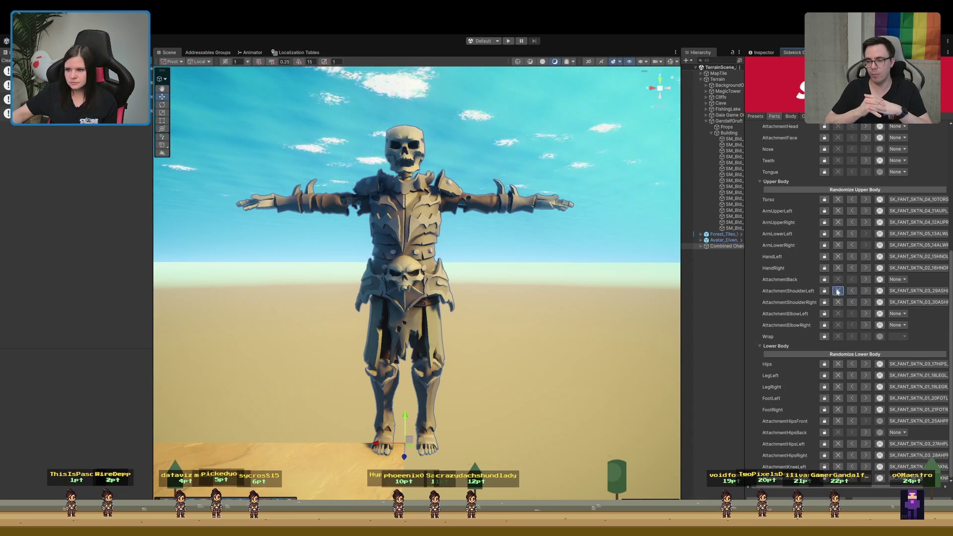
pyautogui.click(838, 290)
pyautogui.click(838, 300)
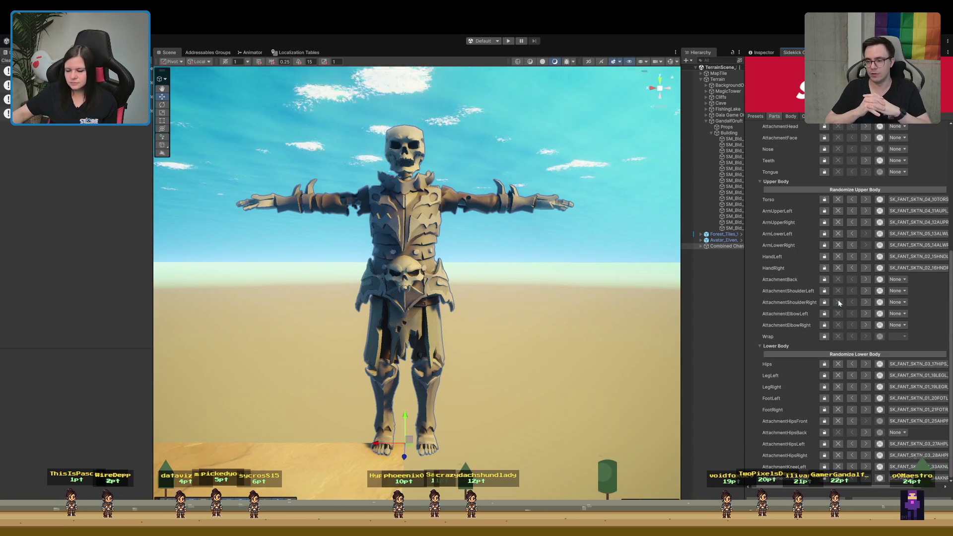
# Remove the front hip skull, both hip armour pieces and the left knee armour.
pyautogui.click(838, 421)
pyautogui.click(837, 444)
pyautogui.click(838, 455)
pyautogui.click(837, 467)
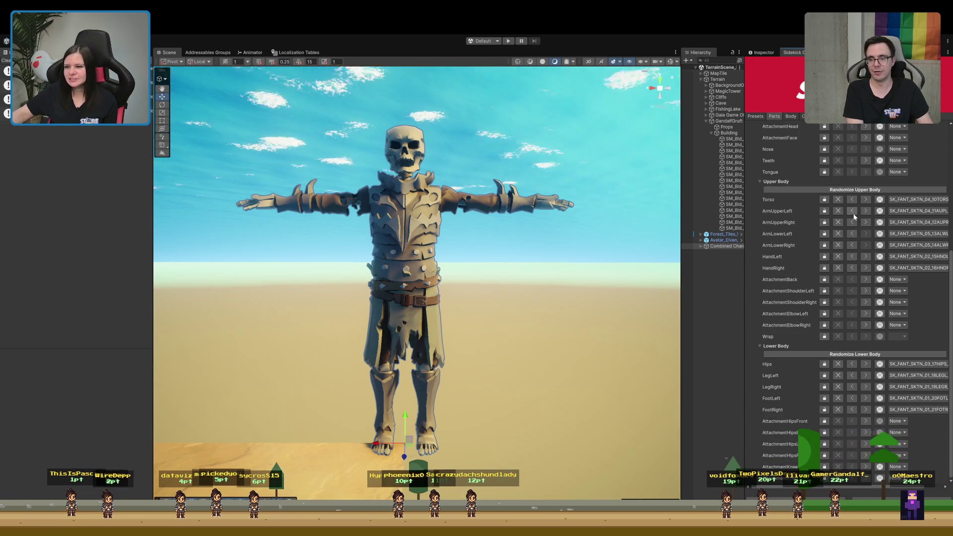
# Switch the torso, arms and hands to bare SK_SKTN_BASE_01 bone parts.
pyautogui.scroll(4, 866, 206)
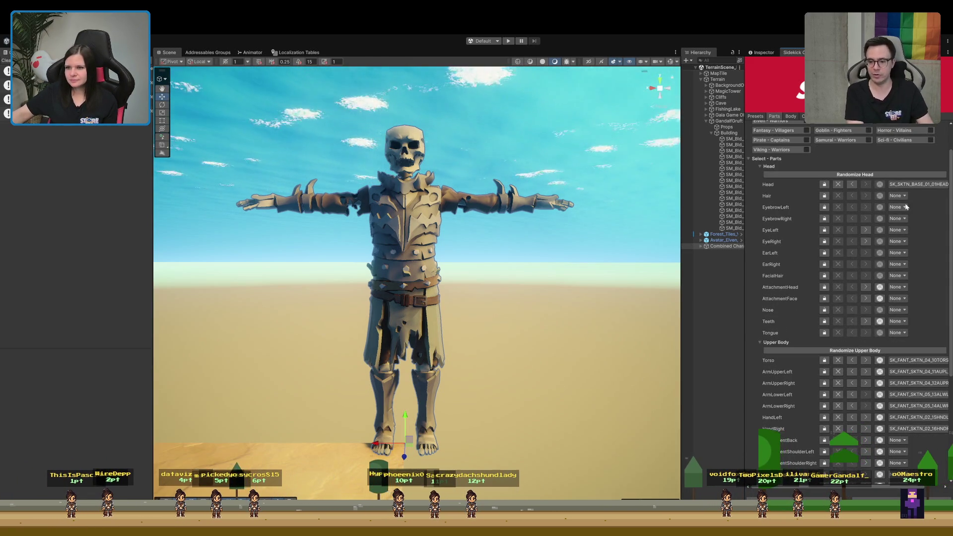
pyautogui.click(923, 300)
pyautogui.scroll(-3, 921, 288)
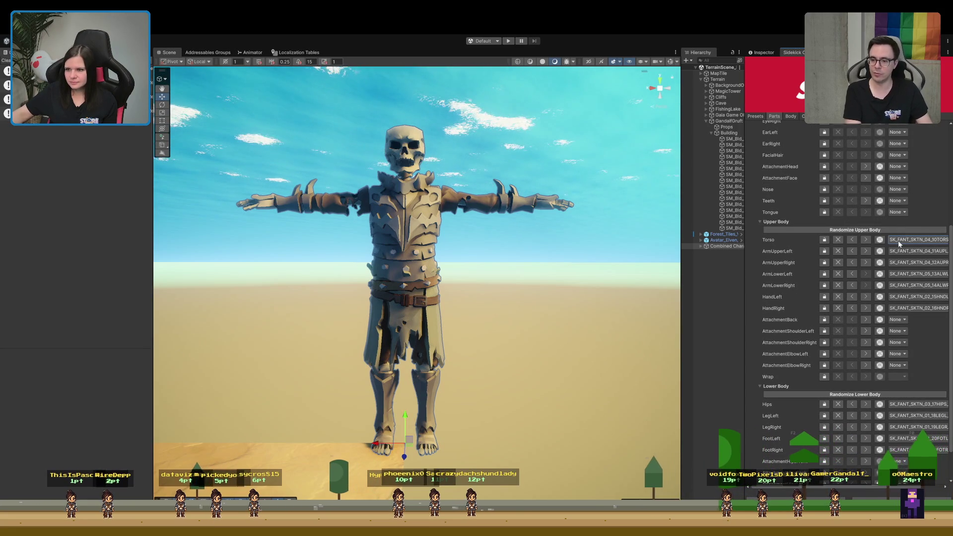
pyautogui.click(917, 252)
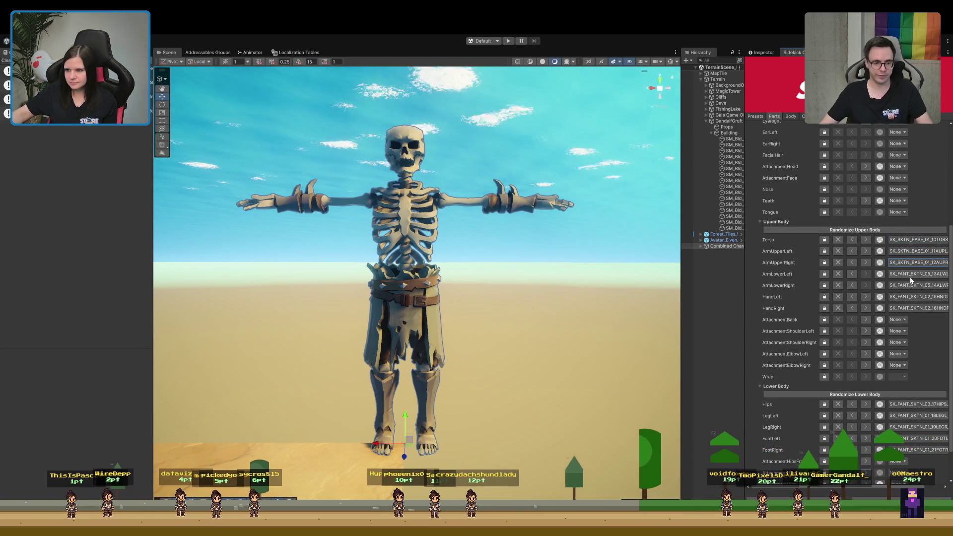
pyautogui.click(909, 274)
pyautogui.click(909, 287)
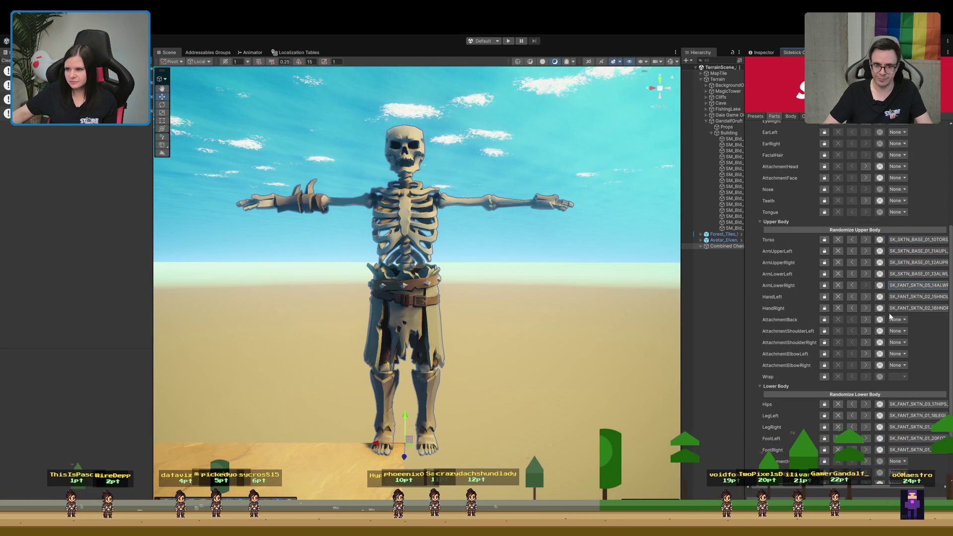
pyautogui.click(893, 298)
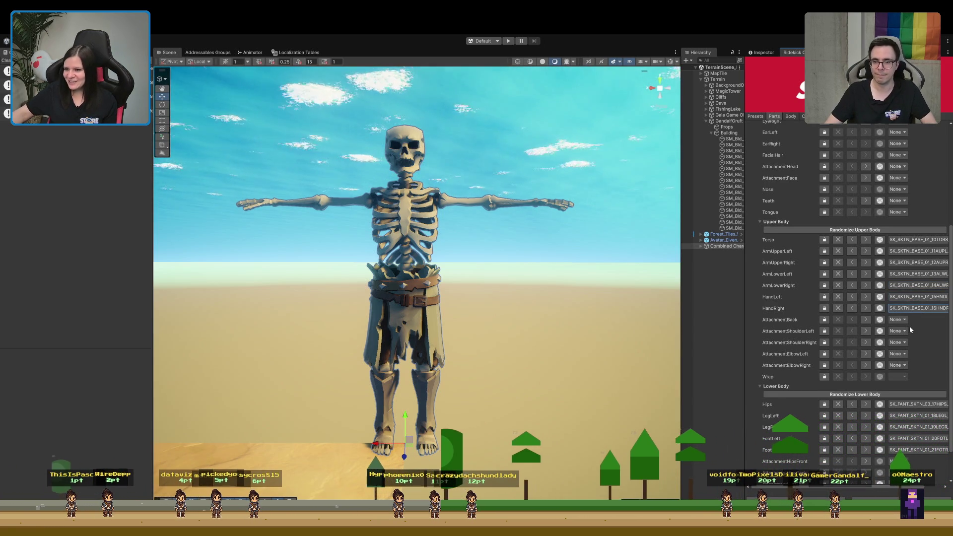
# Look over the Body shape settings, then go back to the Parts list.
pyautogui.scroll(-1, 908, 325)
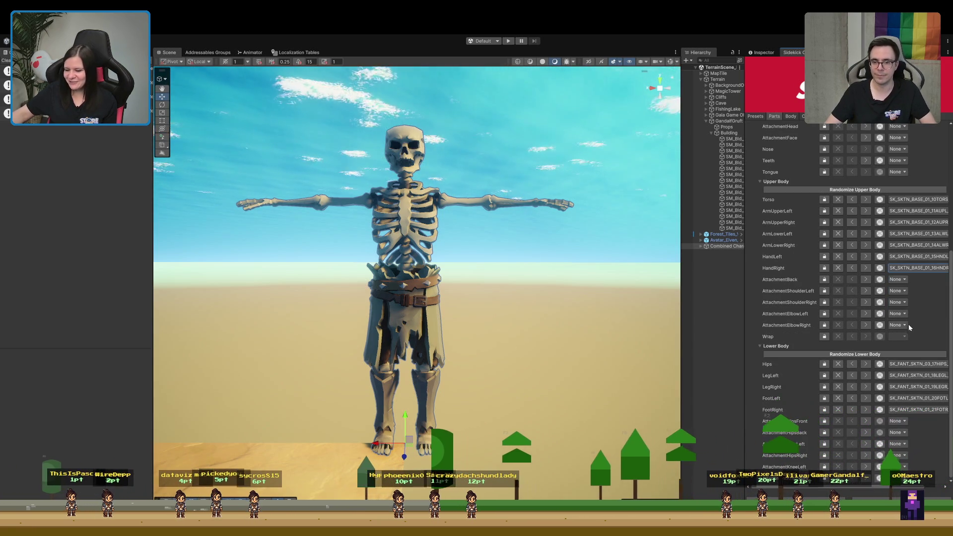
pyautogui.click(794, 117)
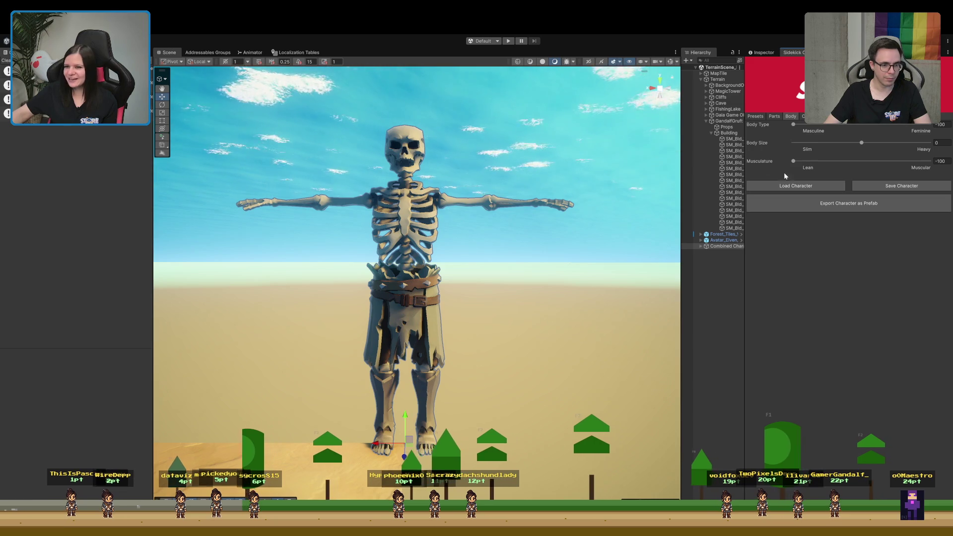
pyautogui.click(774, 116)
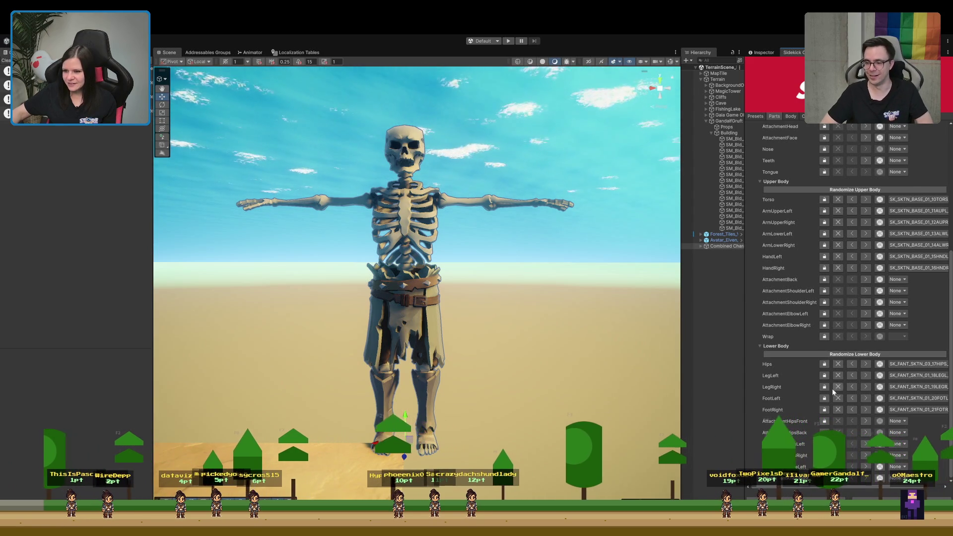
# Set the hips, both legs and both feet to SK_SKTN_BASE_01 bare bone parts.
pyautogui.click(897, 365)
pyautogui.click(912, 376)
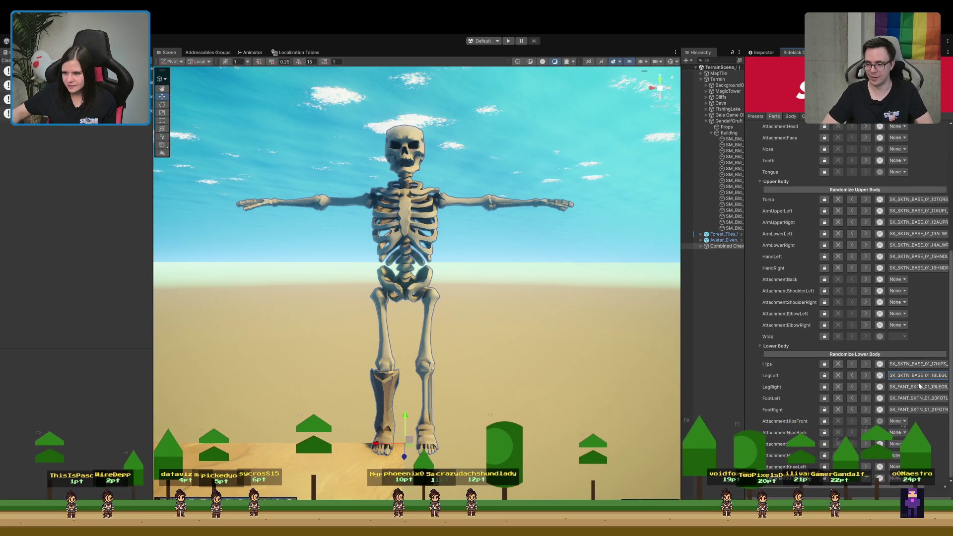
pyautogui.click(914, 387)
pyautogui.click(912, 399)
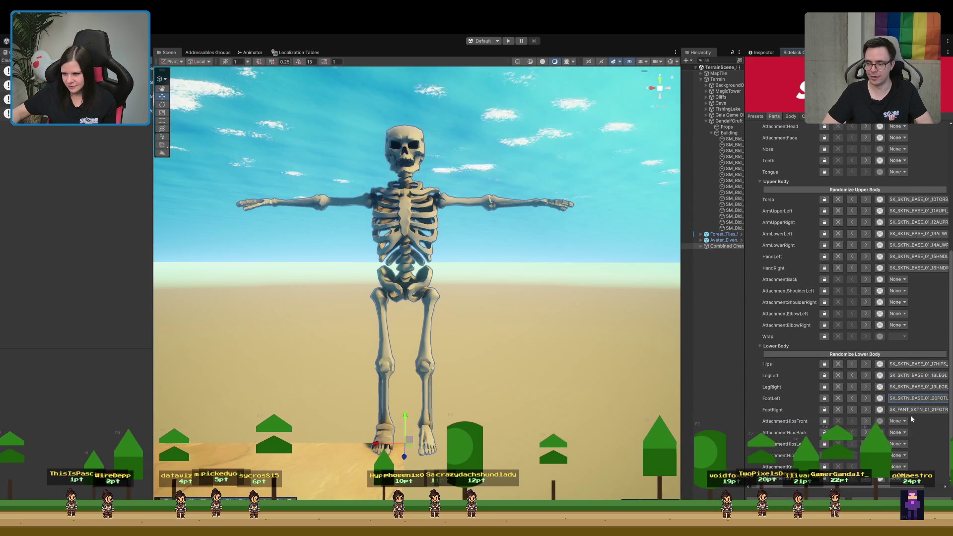
pyautogui.click(915, 410)
pyautogui.scroll(-3, 484, 429)
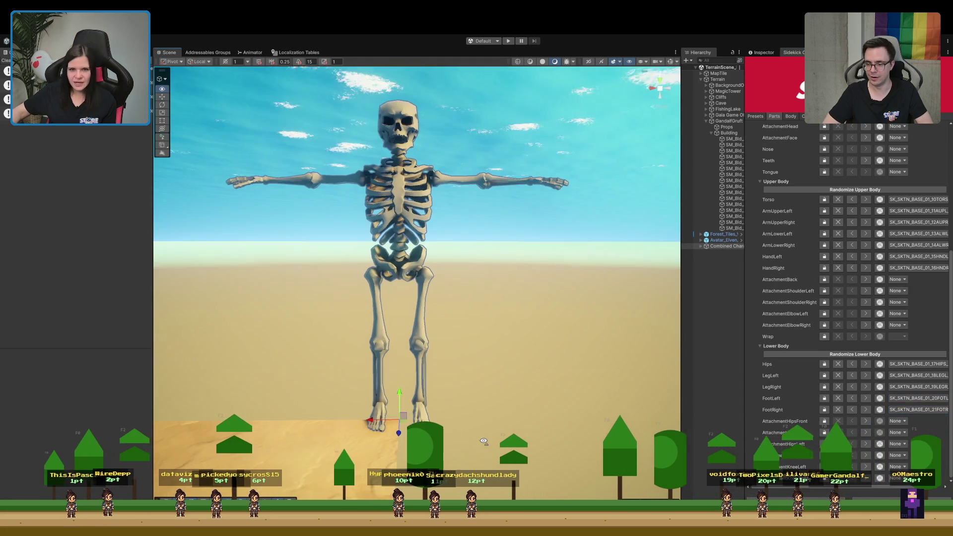
pyautogui.scroll(5, 484, 430)
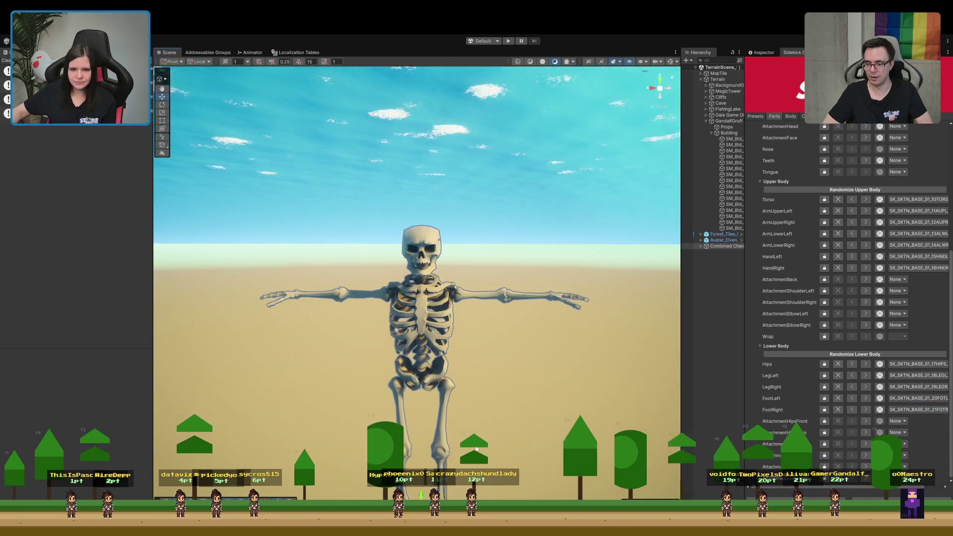
pyautogui.moveTo(478, 421); pyautogui.dragTo(481, 415)
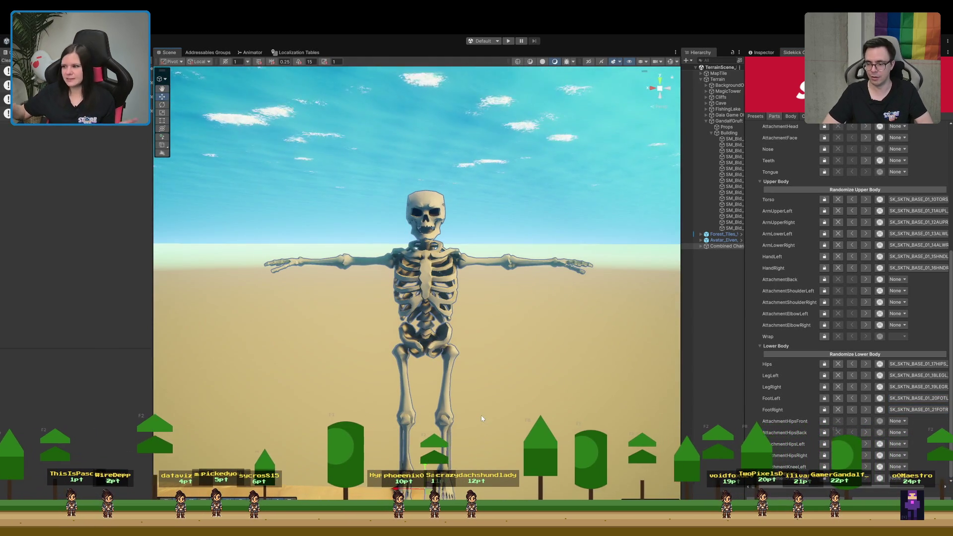
pyautogui.moveTo(481, 418); pyautogui.dragTo(494, 347)
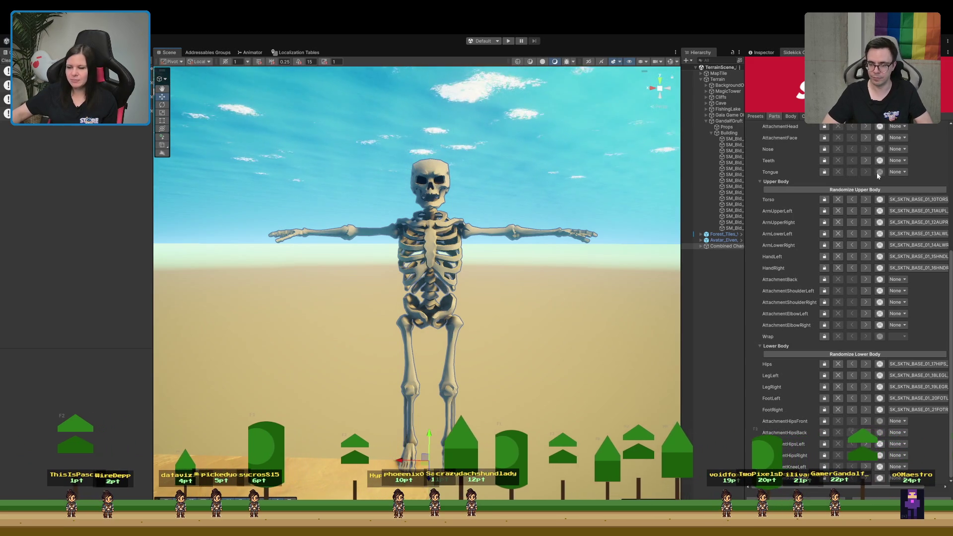
# Restore the teeth as SK_SKTN_BASE_02_36TETH and frame the skeleton with F.
pyautogui.click(865, 161)
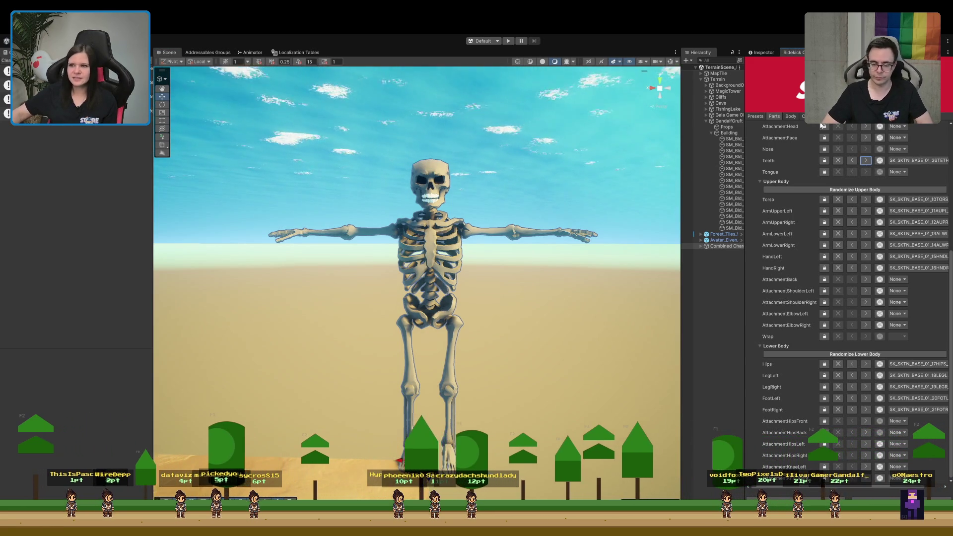
pyautogui.click(865, 160)
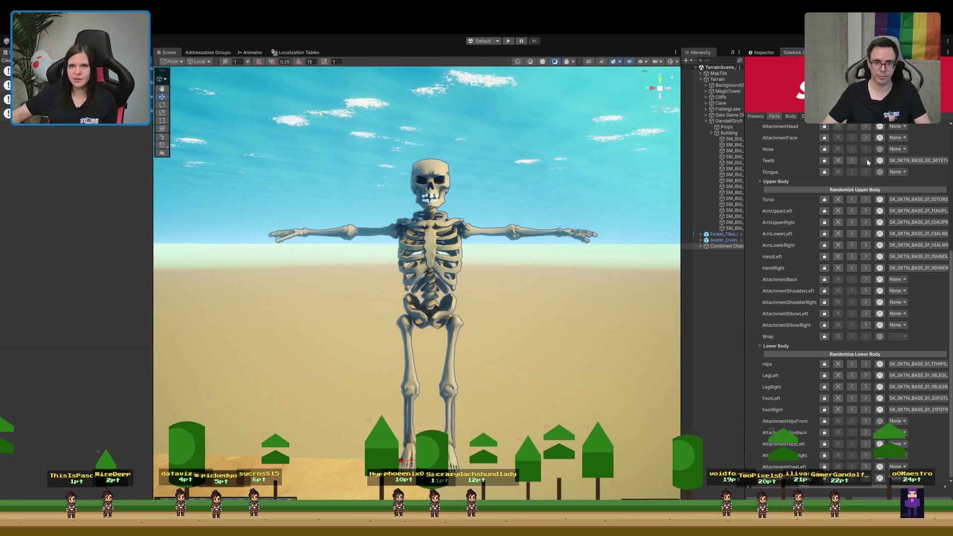
pyautogui.scroll(5, 606, 109)
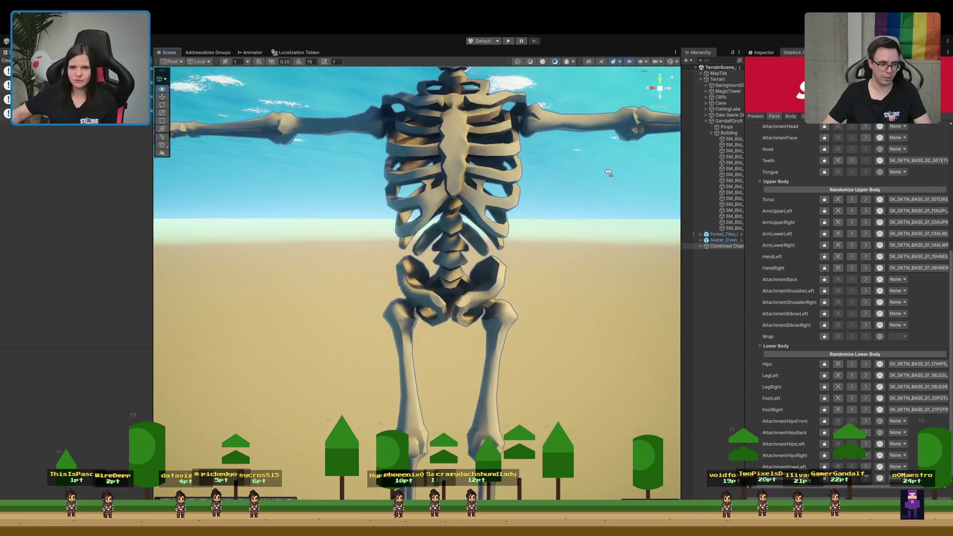
pyautogui.scroll(-3, 606, 111)
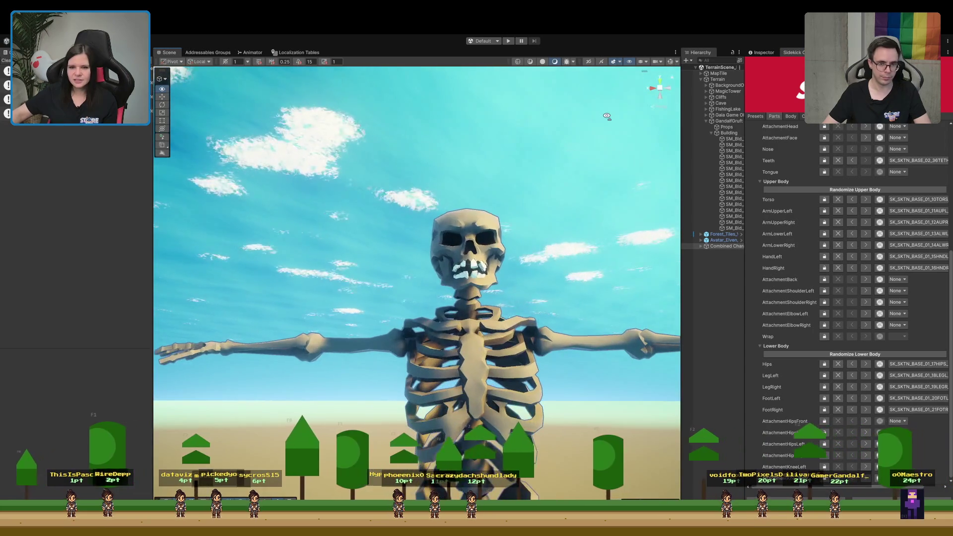
pyautogui.press('f')
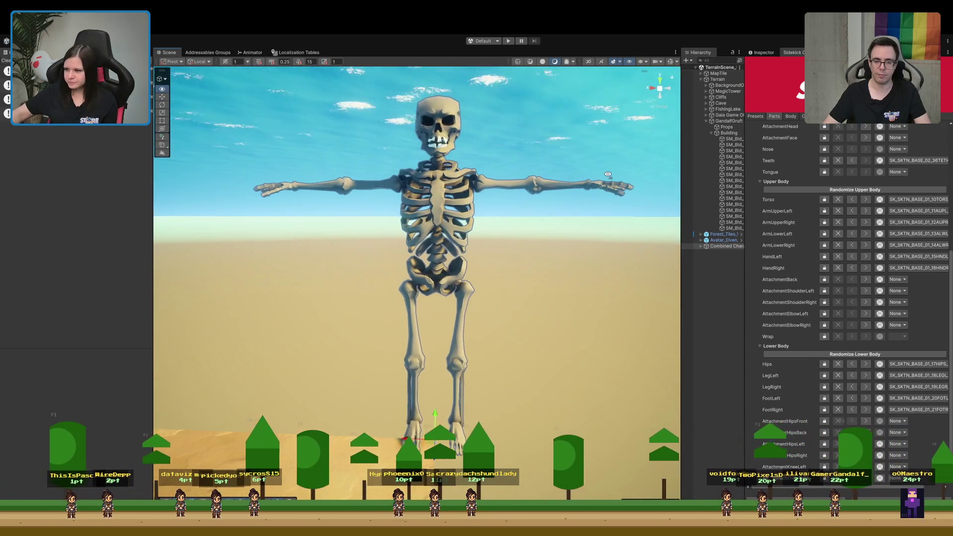
pyautogui.moveTo(608, 174); pyautogui.dragTo(608, 180)
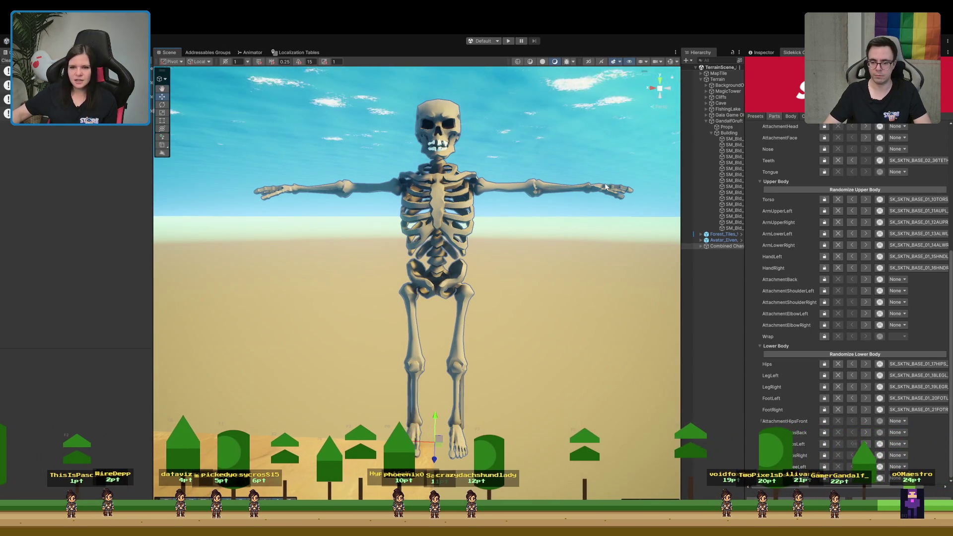
pyautogui.scroll(10, 834, 234)
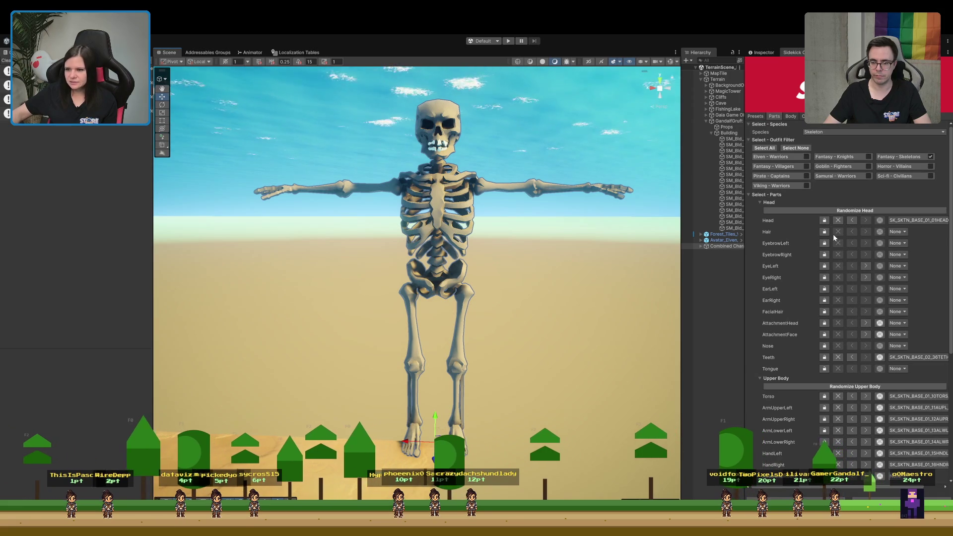
# Give both eye sockets glowing purple base skeleton eyes through EyeLeft and EyeRight.
pyautogui.click(910, 228)
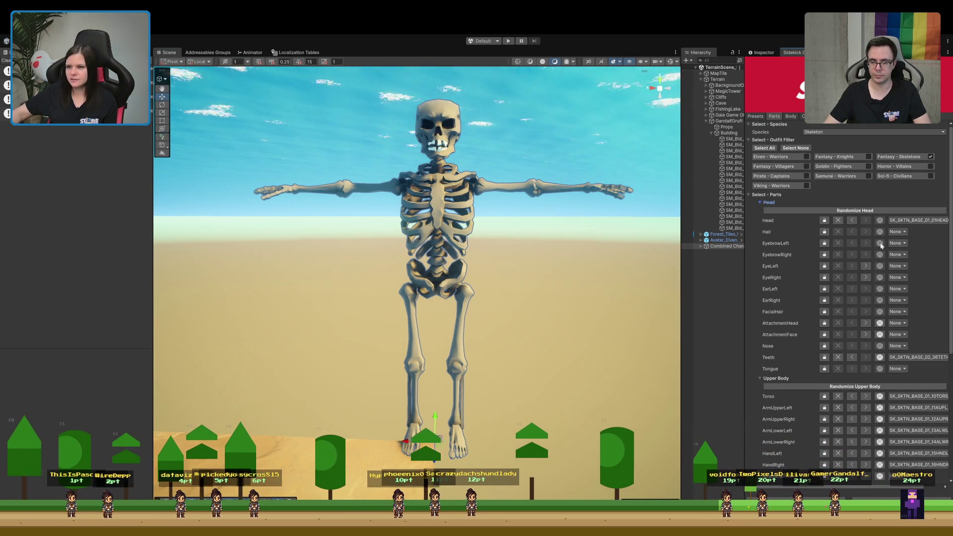
pyautogui.click(865, 266)
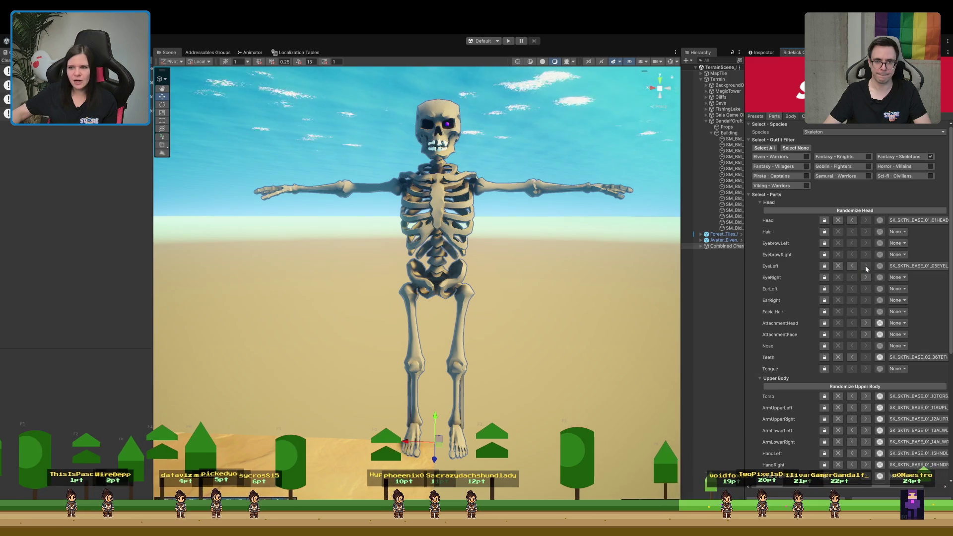
pyautogui.click(867, 276)
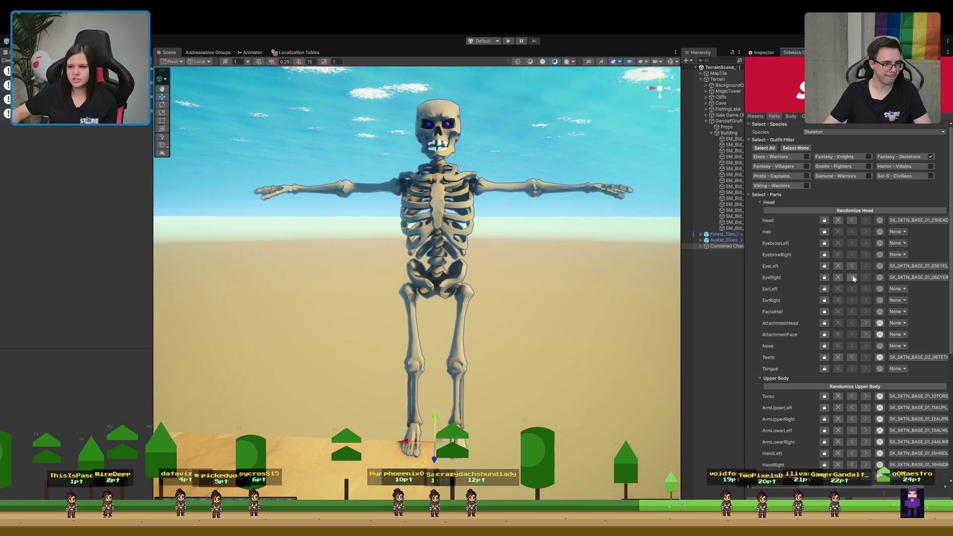
pyautogui.click(852, 277)
pyautogui.click(851, 266)
pyautogui.click(865, 266)
pyautogui.click(866, 277)
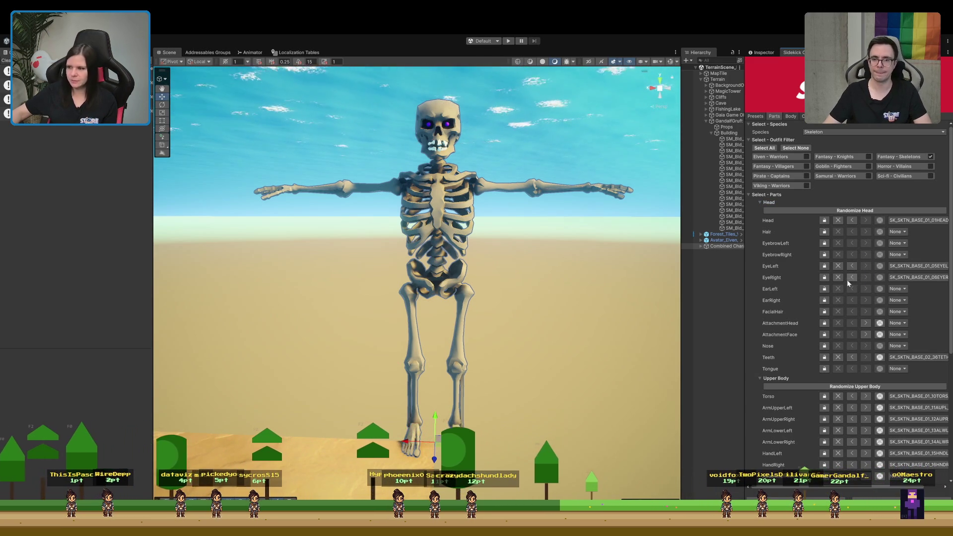
pyautogui.click(849, 277)
pyautogui.click(851, 267)
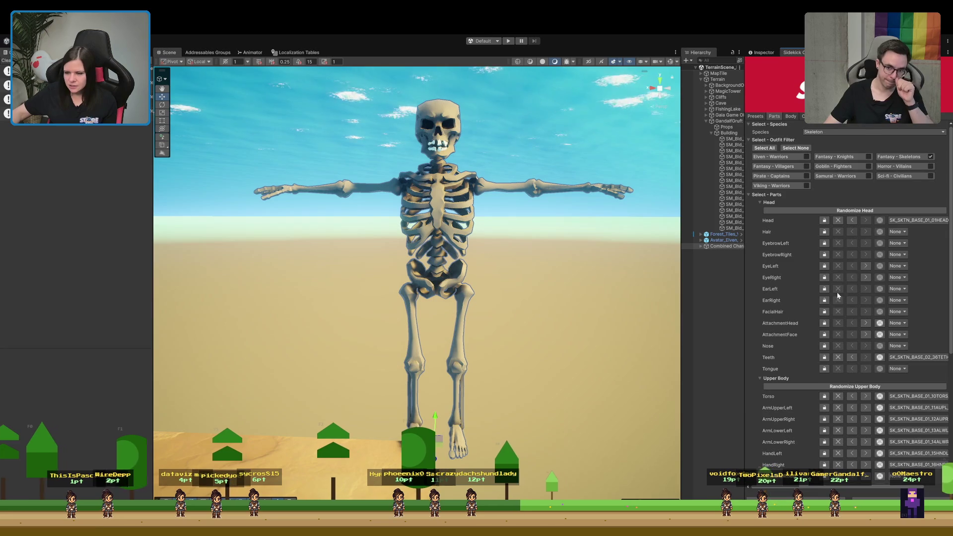
# Try several hoods and helmets on the head, then set AttachmentHead back to None.
pyautogui.click(866, 323)
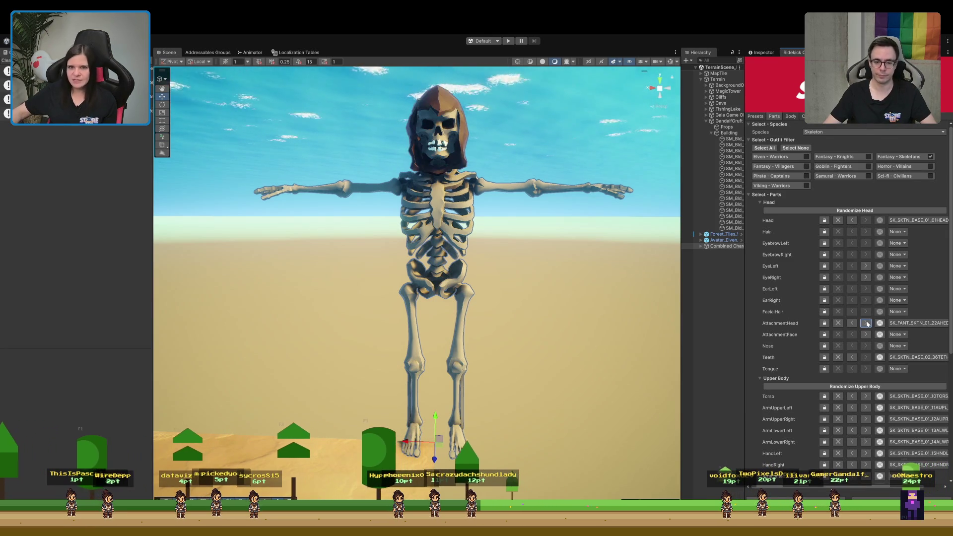
pyautogui.click(866, 323)
pyautogui.click(866, 323)
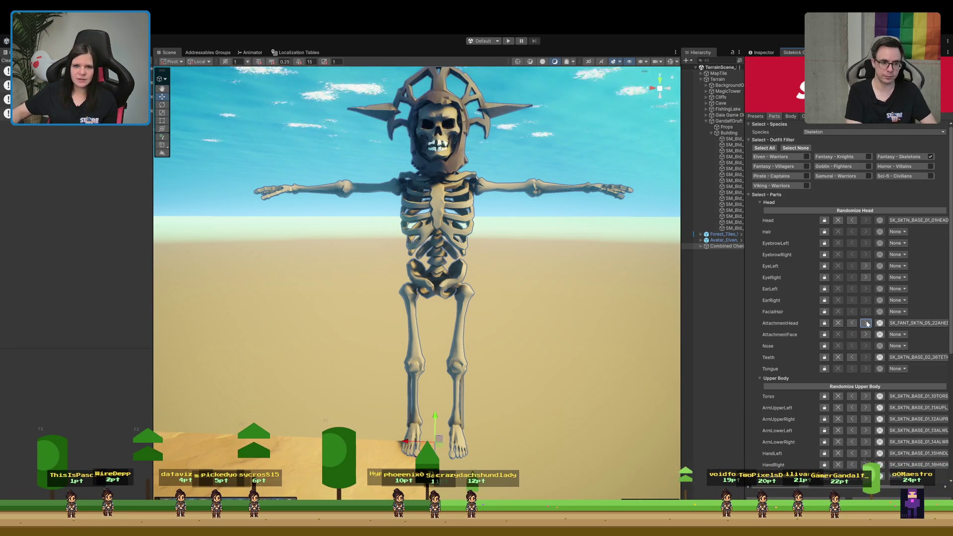
pyautogui.click(866, 323)
pyautogui.click(866, 324)
pyautogui.click(866, 324)
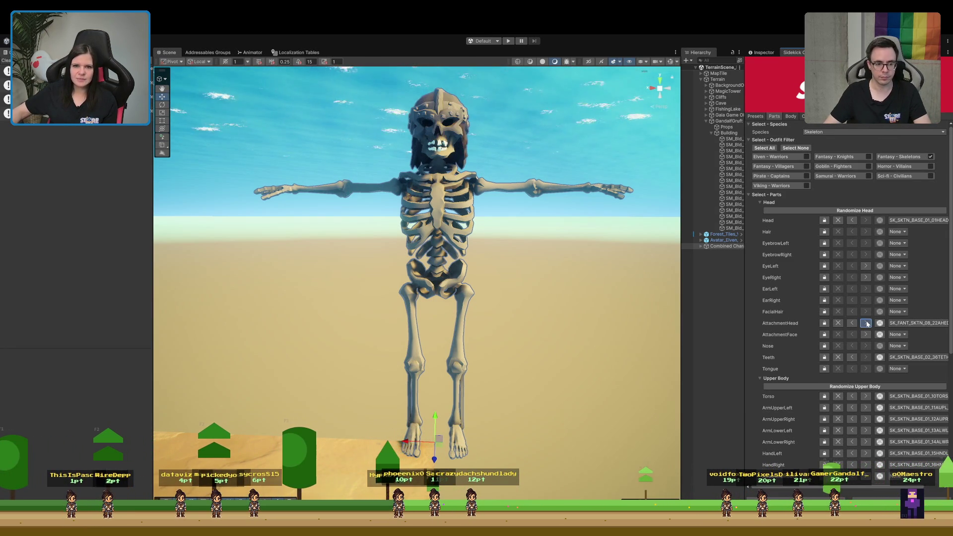
pyautogui.click(851, 323)
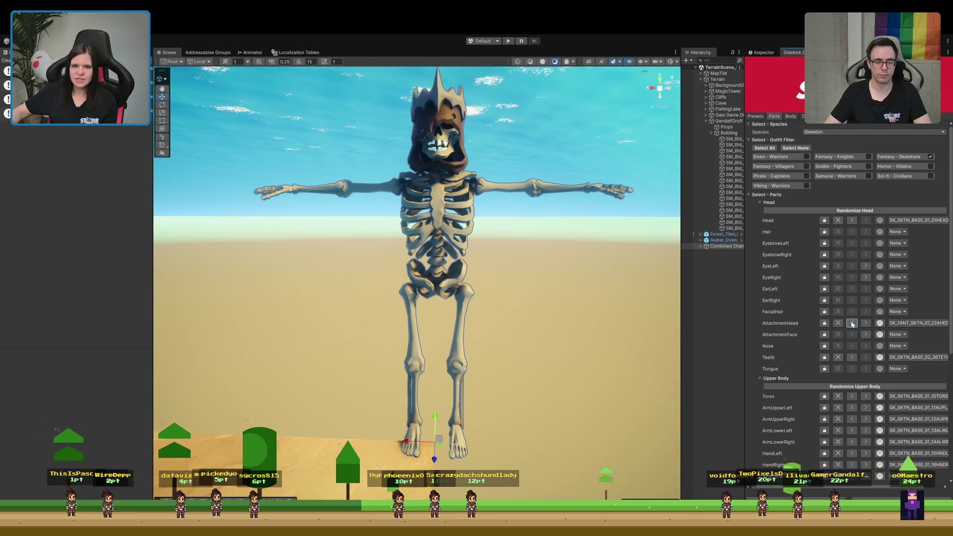
pyautogui.click(851, 323)
pyautogui.click(851, 323)
pyautogui.click(852, 324)
pyautogui.click(852, 323)
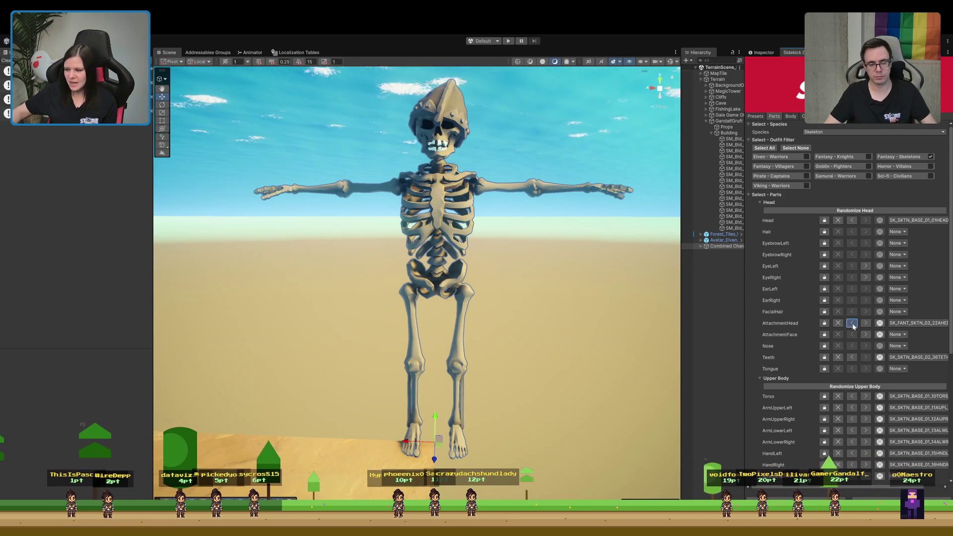
pyautogui.click(852, 323)
pyautogui.click(852, 323)
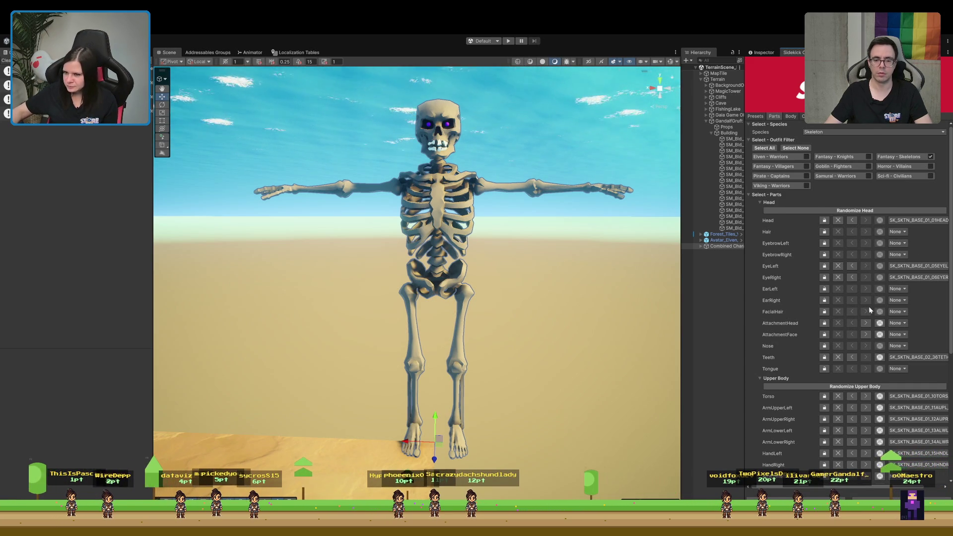
pyautogui.scroll(-5, 868, 306)
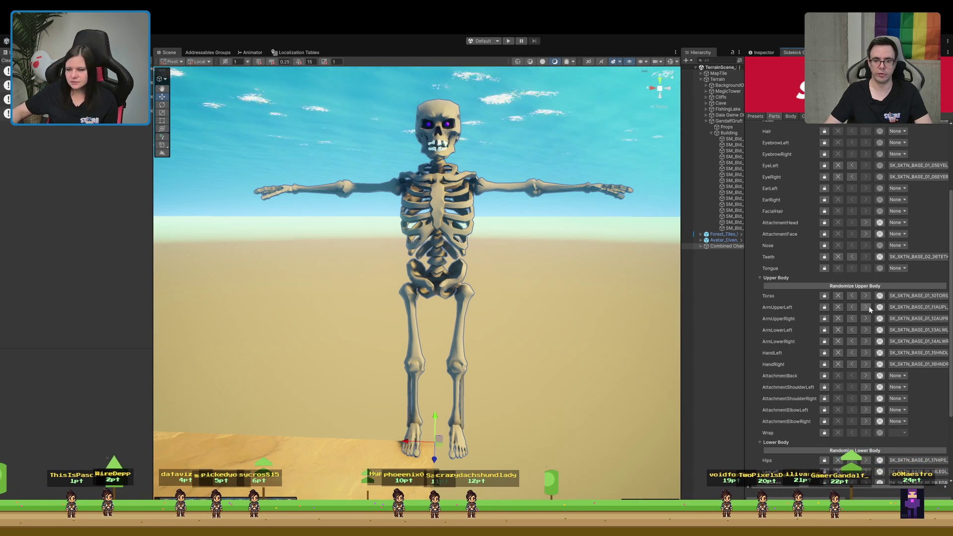
pyautogui.click(865, 222)
pyautogui.click(865, 223)
pyautogui.click(865, 224)
pyautogui.click(865, 223)
pyautogui.click(865, 223)
pyautogui.click(865, 222)
pyautogui.click(865, 222)
pyautogui.click(865, 222)
pyautogui.click(865, 223)
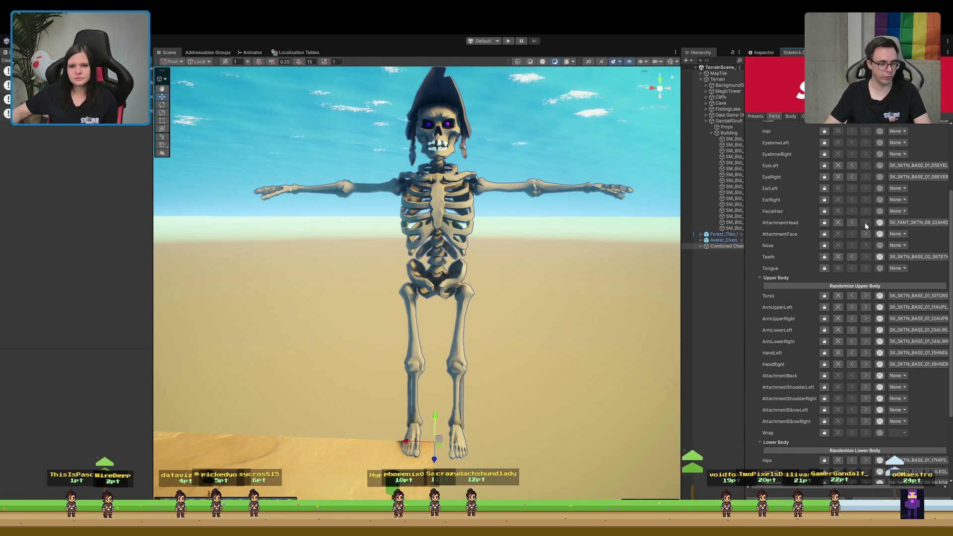
pyautogui.click(854, 223)
pyautogui.click(854, 223)
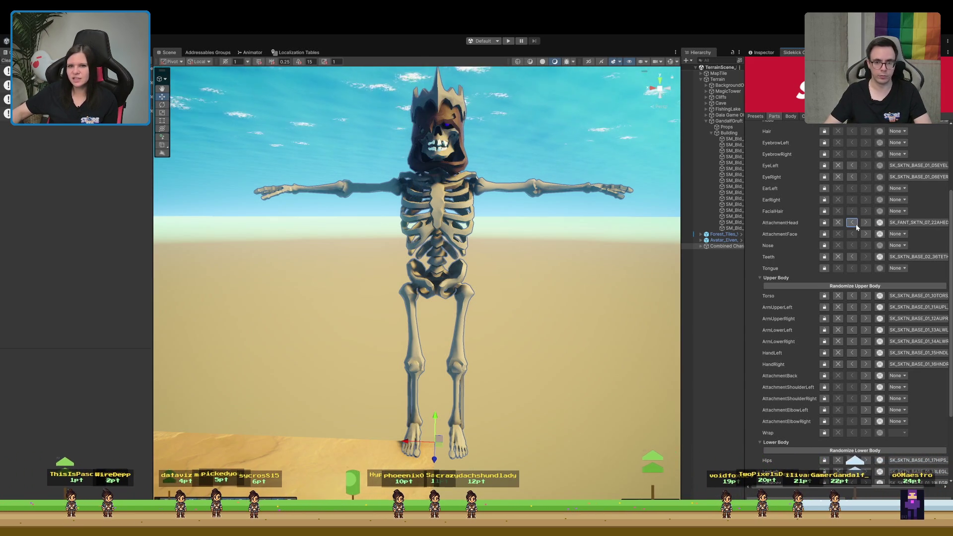
pyautogui.click(854, 223)
pyautogui.click(851, 222)
pyautogui.click(856, 226)
pyautogui.click(856, 225)
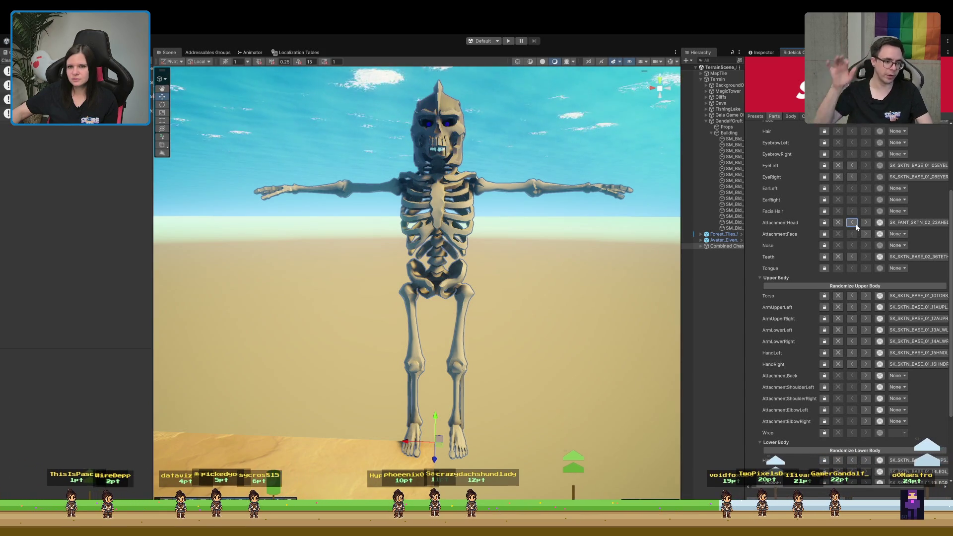
pyautogui.click(856, 227)
pyautogui.click(853, 224)
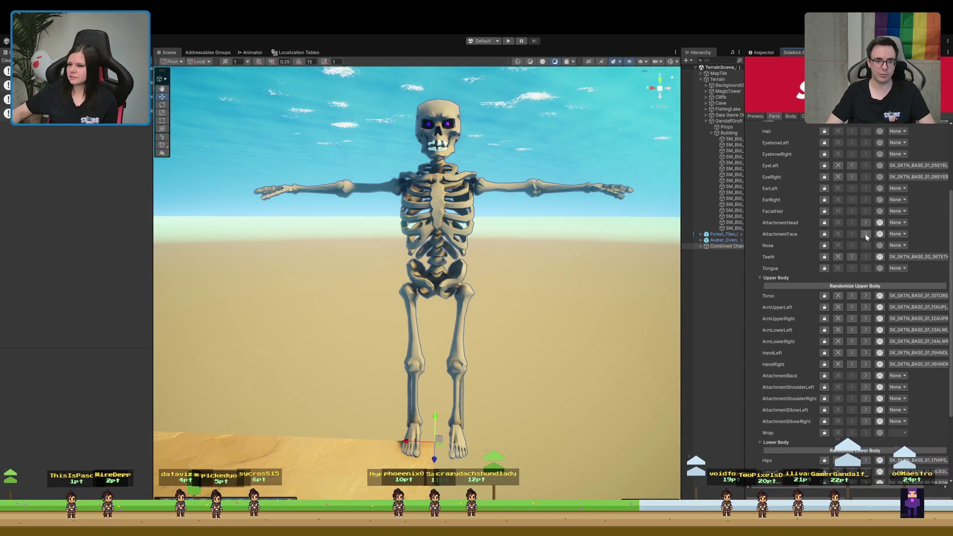
pyautogui.click(865, 234)
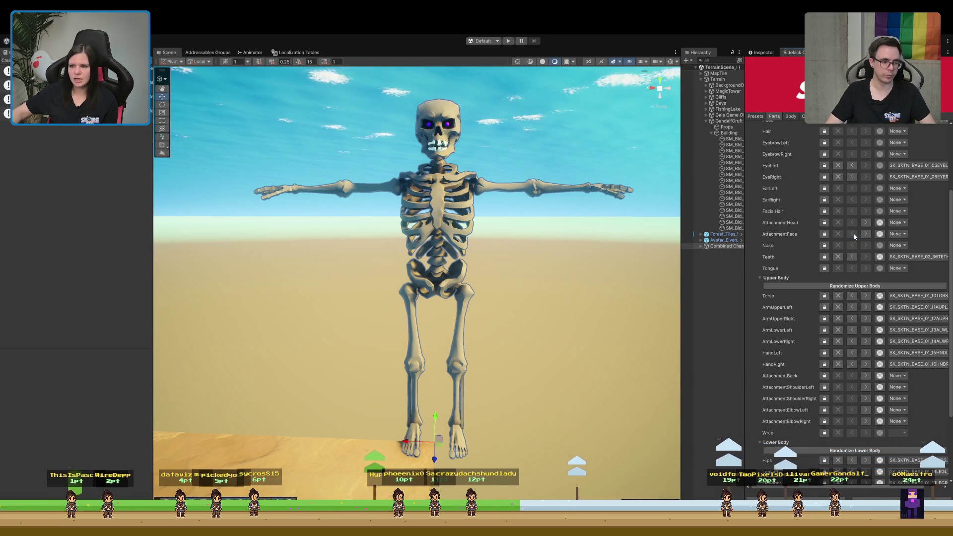
pyautogui.click(865, 234)
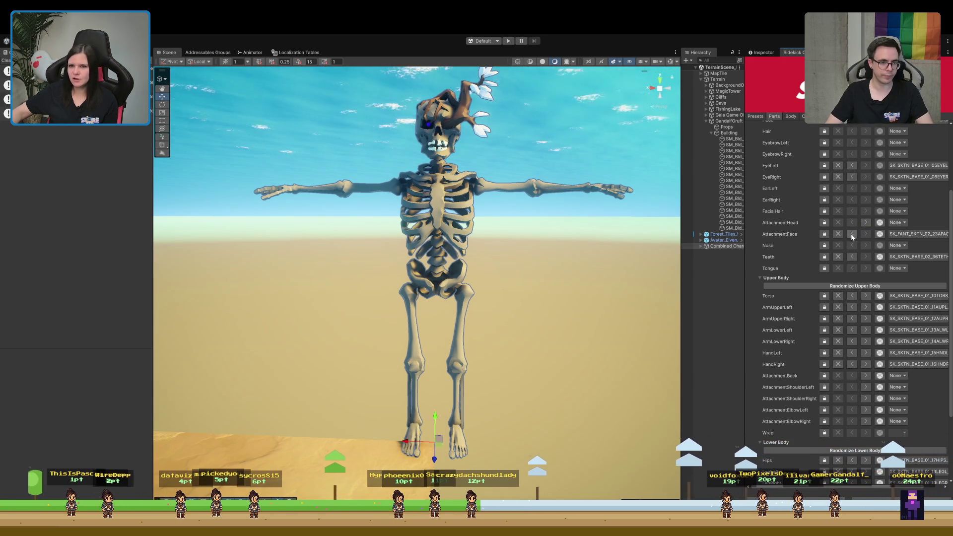
pyautogui.click(851, 234)
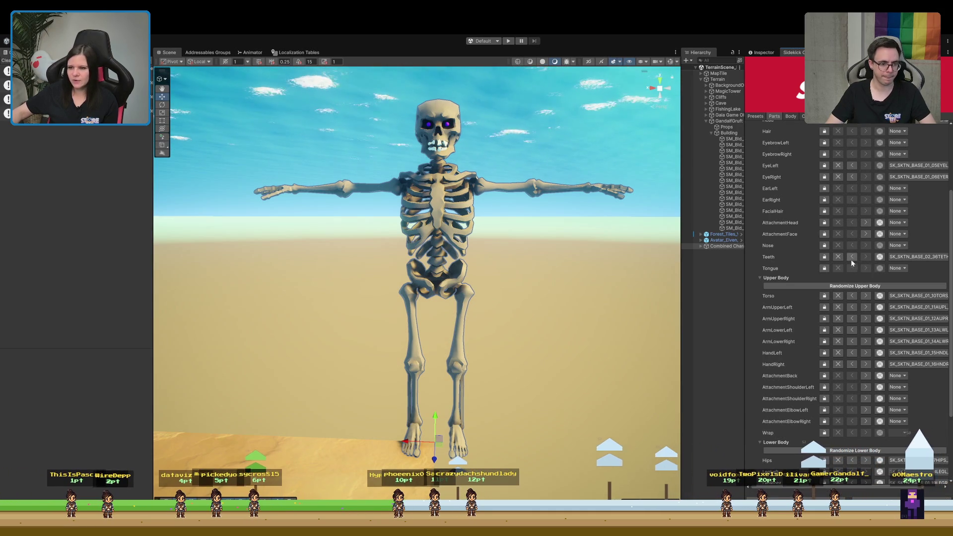
pyautogui.scroll(-3, 851, 259)
# Cycle through the torso options and settle on the spiked armoured vest.
pyautogui.click(866, 199)
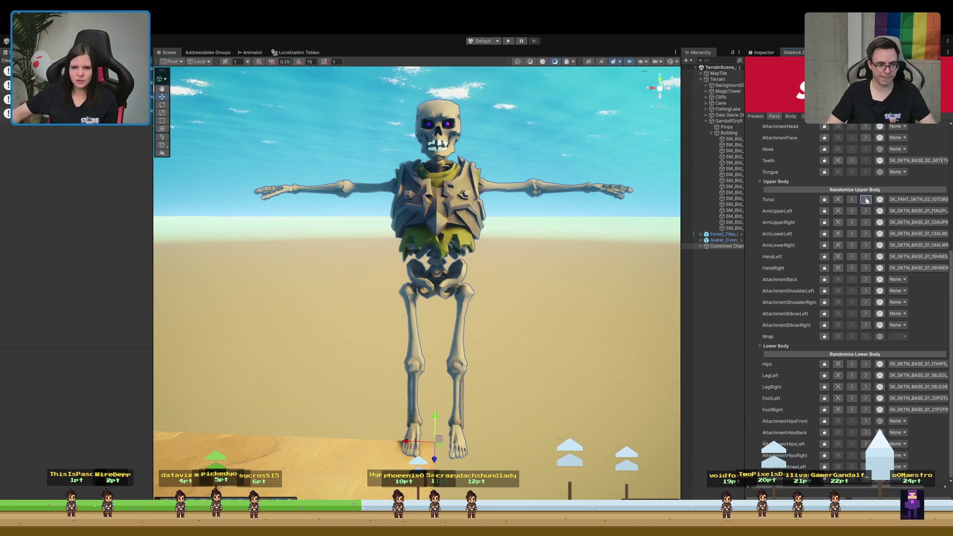
pyautogui.click(867, 199)
pyautogui.click(866, 199)
pyautogui.click(866, 199)
pyautogui.click(867, 200)
pyautogui.click(866, 200)
pyautogui.click(866, 200)
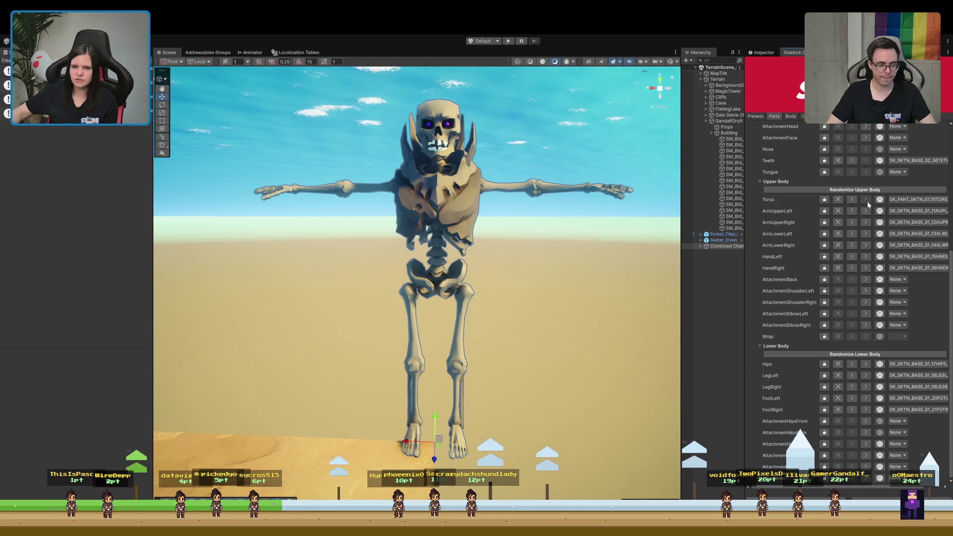
pyautogui.click(852, 199)
pyautogui.click(853, 199)
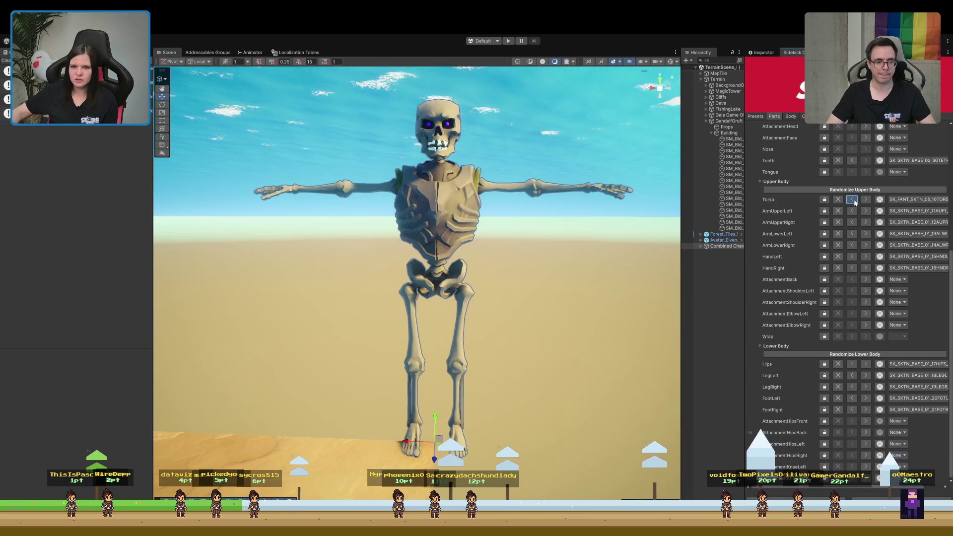
pyautogui.click(853, 200)
pyautogui.click(852, 200)
pyautogui.click(852, 199)
pyautogui.click(852, 200)
pyautogui.click(852, 200)
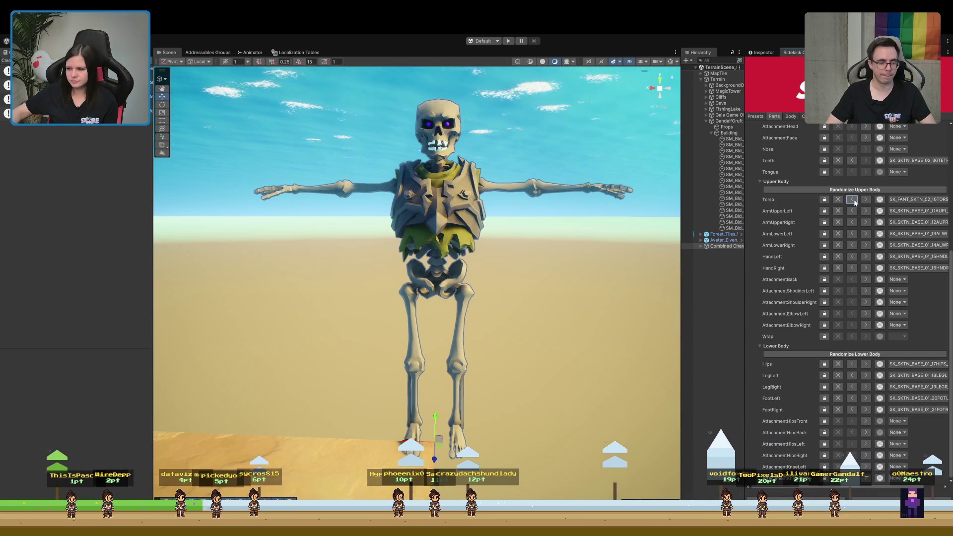
pyautogui.click(852, 200)
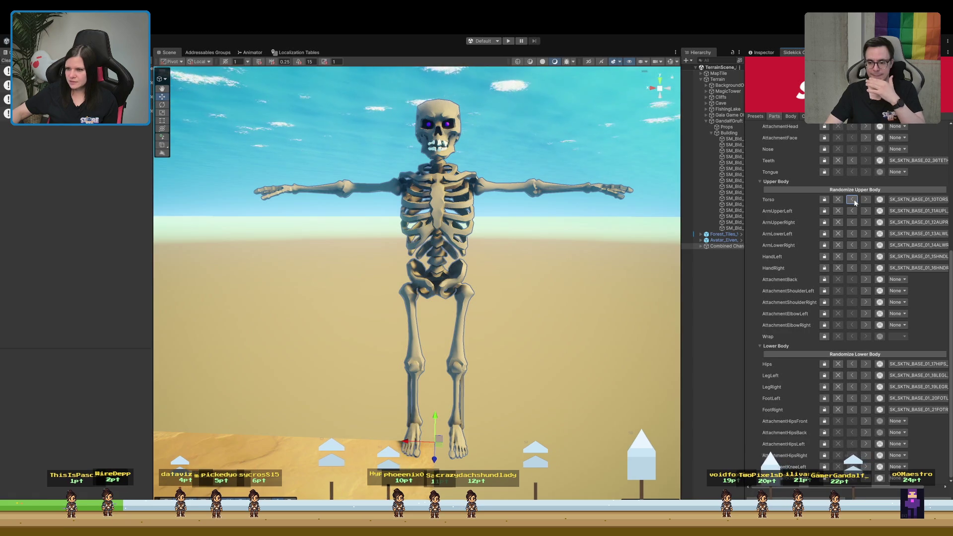
# Put a brown hood on the skeleton's head.
pyautogui.scroll(3, 830, 210)
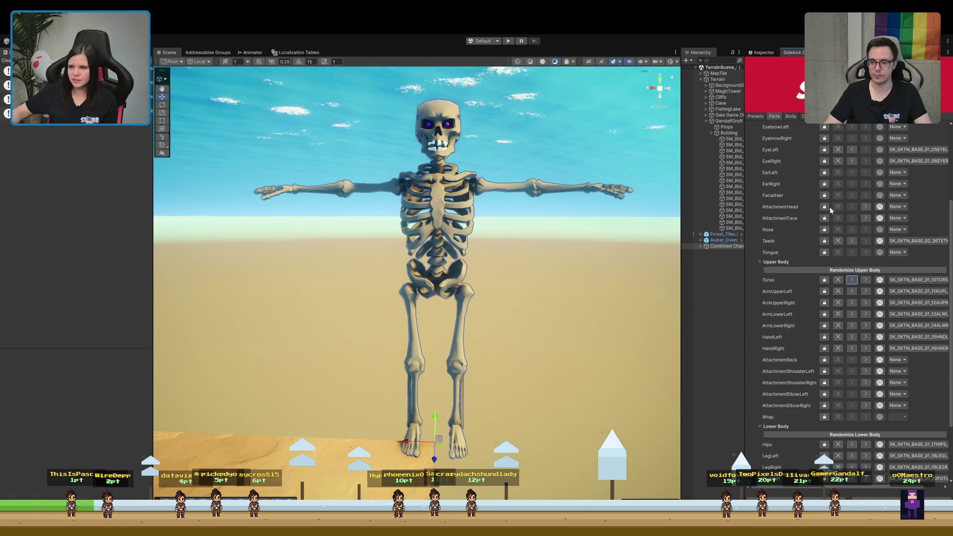
pyautogui.click(865, 206)
pyautogui.moveTo(459, 254)
pyautogui.mouseDown()
pyautogui.moveTo(511, 266)
pyautogui.moveTo(541, 258)
pyautogui.moveTo(568, 226)
pyautogui.moveTo(560, 271)
pyautogui.mouseUp()
# Try further torso armours, choosing bone-plated Fantasy chest armour, and frame the skeleton.
pyautogui.click(865, 280)
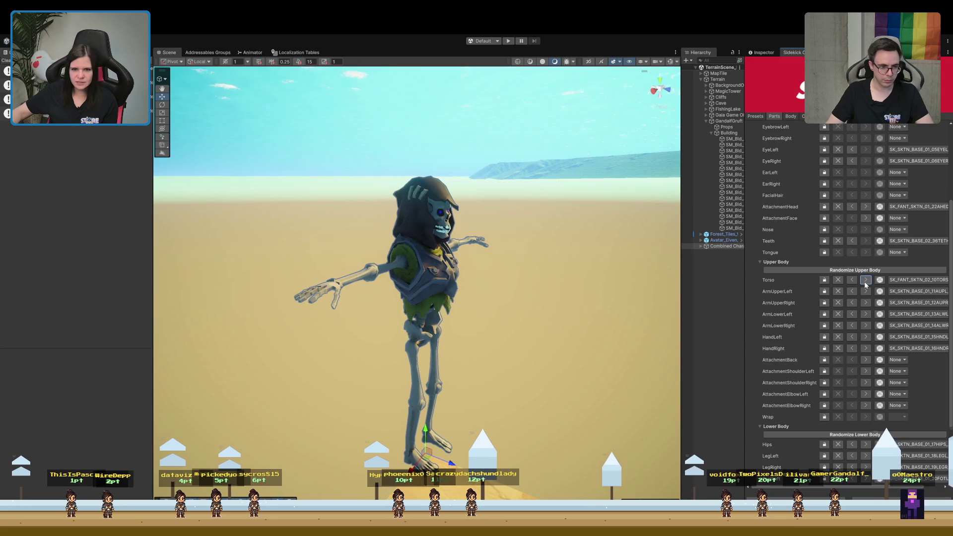
pyautogui.click(865, 280)
pyautogui.click(865, 280)
pyautogui.click(865, 280)
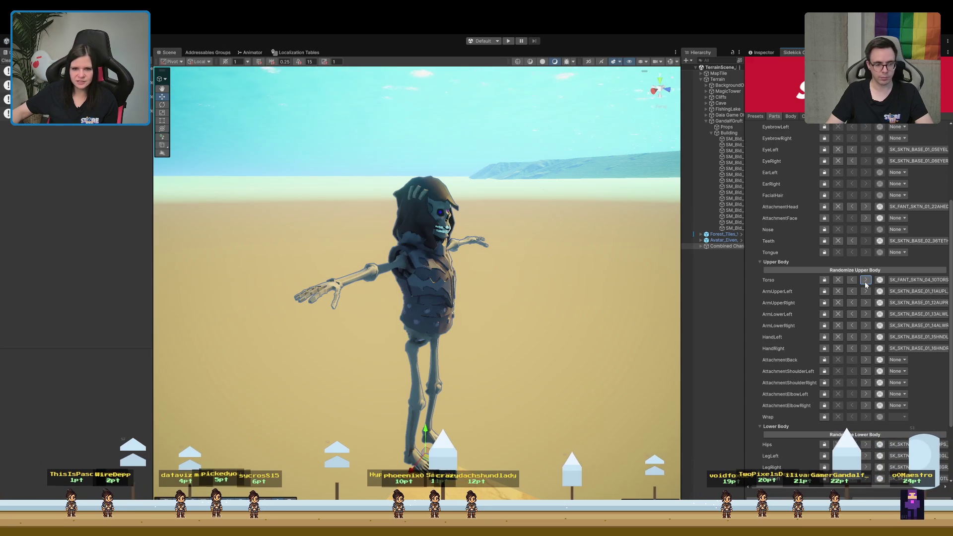
pyautogui.click(865, 280)
pyautogui.click(865, 280)
pyautogui.click(865, 280)
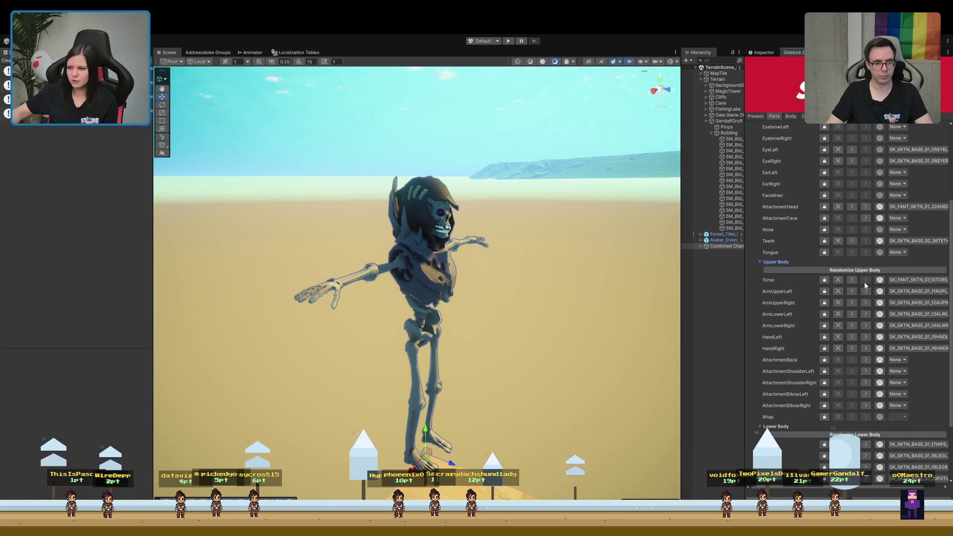
pyautogui.moveTo(654, 323)
pyautogui.mouseDown()
pyautogui.moveTo(568, 276)
pyautogui.moveTo(576, 327)
pyautogui.mouseUp()
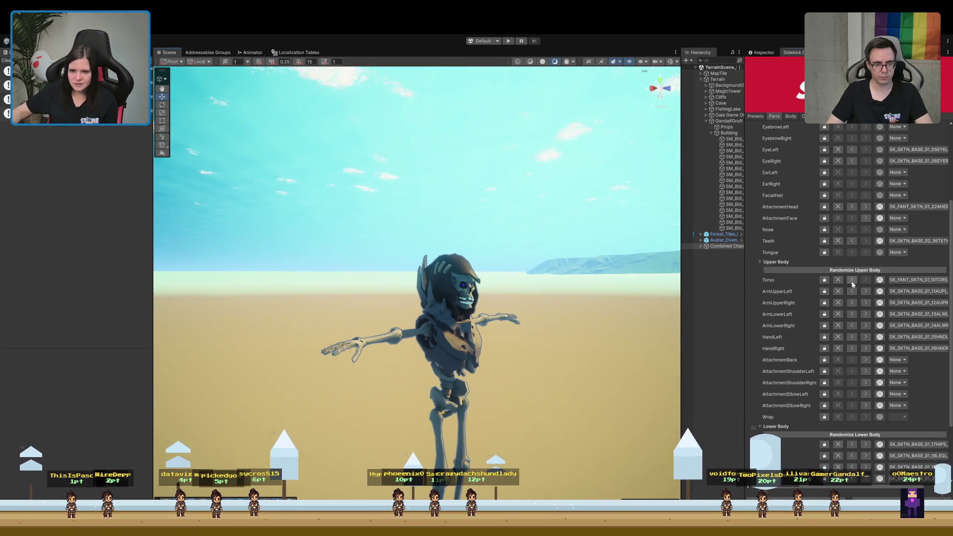
pyautogui.click(851, 280)
pyautogui.click(851, 280)
pyautogui.click(851, 280)
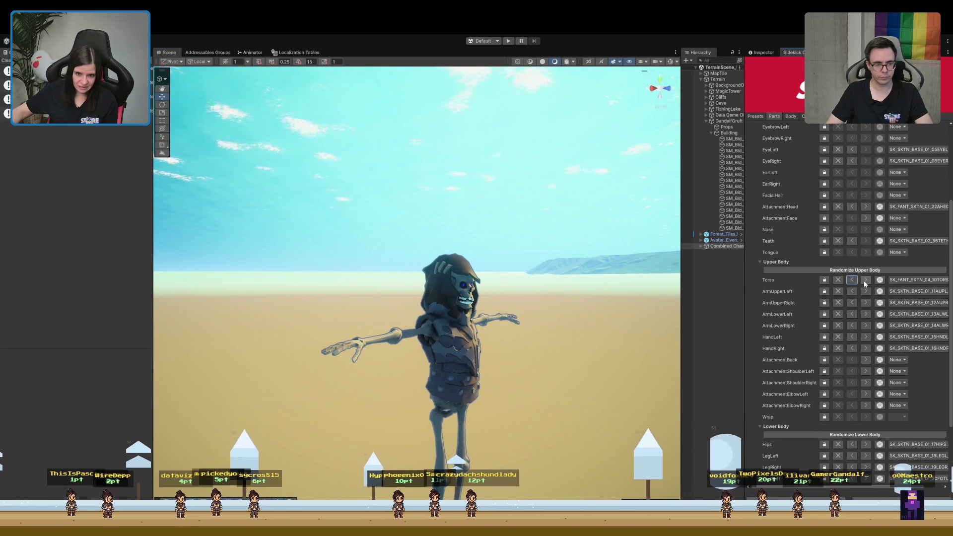
pyautogui.click(865, 281)
pyautogui.moveTo(426, 313)
pyautogui.mouseDown()
pyautogui.moveTo(485, 334)
pyautogui.moveTo(426, 311)
pyautogui.moveTo(353, 310)
pyautogui.moveTo(400, 335)
pyautogui.mouseUp()
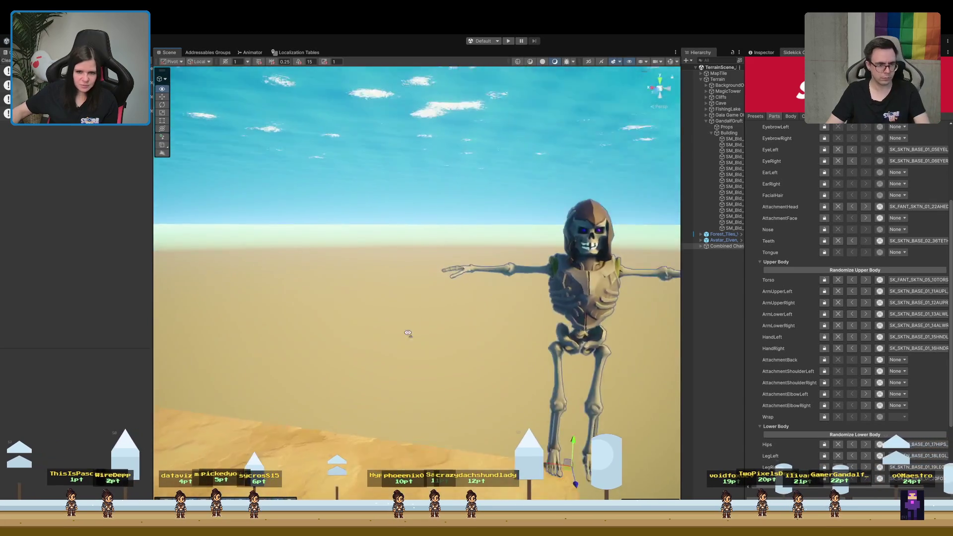
pyautogui.press('f')
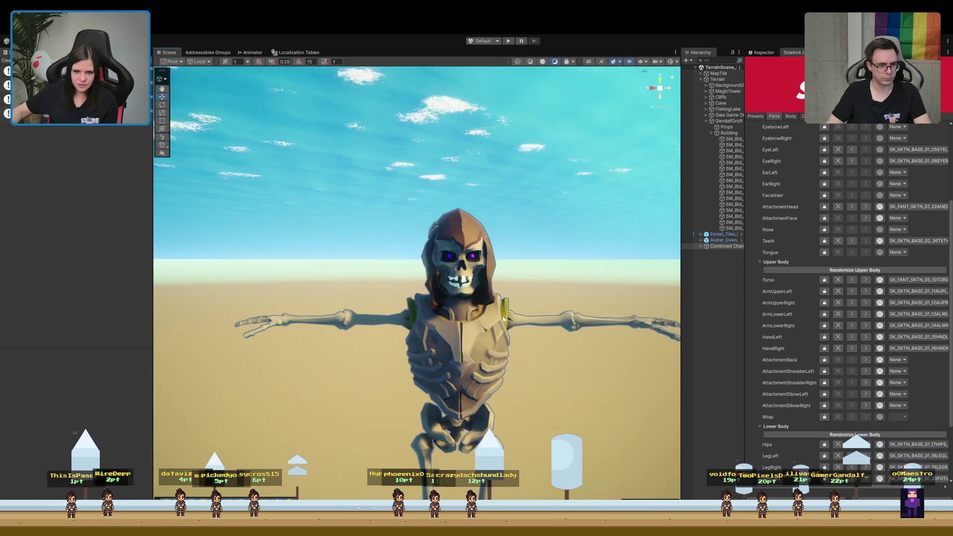
pyautogui.moveTo(485, 318)
pyautogui.mouseDown()
pyautogui.moveTo(504, 389)
pyautogui.moveTo(524, 359)
pyautogui.moveTo(521, 324)
pyautogui.mouseUp()
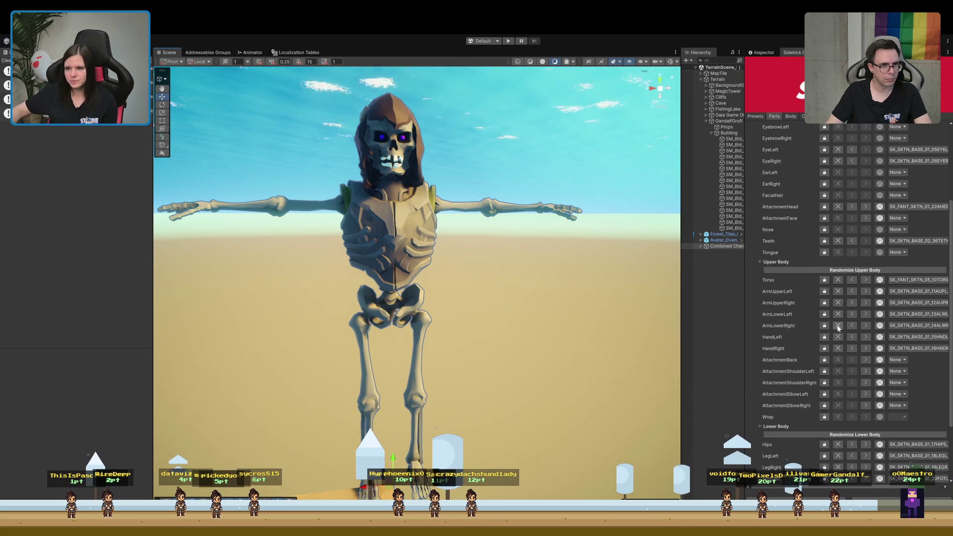
# Set the left upper arm to the sleeve SK_FANT_SKTN_04_11AUPL.
pyautogui.scroll(-3, 834, 322)
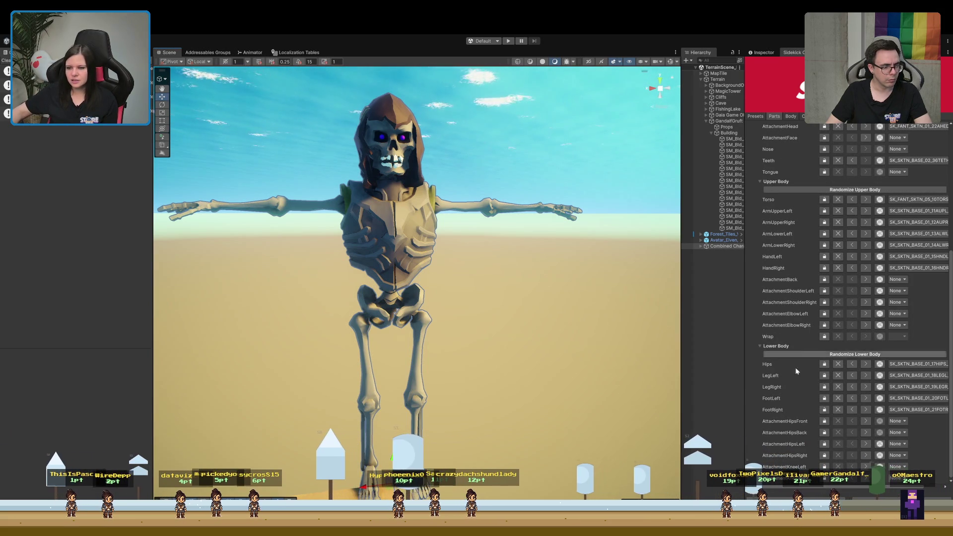
pyautogui.moveTo(395, 290)
pyautogui.mouseDown()
pyautogui.moveTo(377, 277)
pyautogui.moveTo(406, 302)
pyautogui.moveTo(496, 288)
pyautogui.moveTo(501, 263)
pyautogui.moveTo(441, 231)
pyautogui.mouseUp()
pyautogui.click(865, 211)
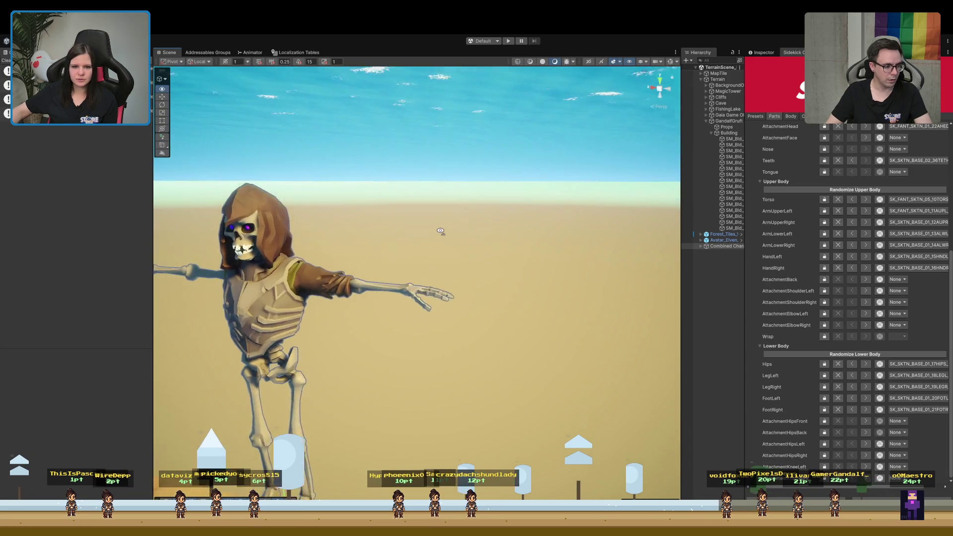
pyautogui.scroll(2, 441, 231)
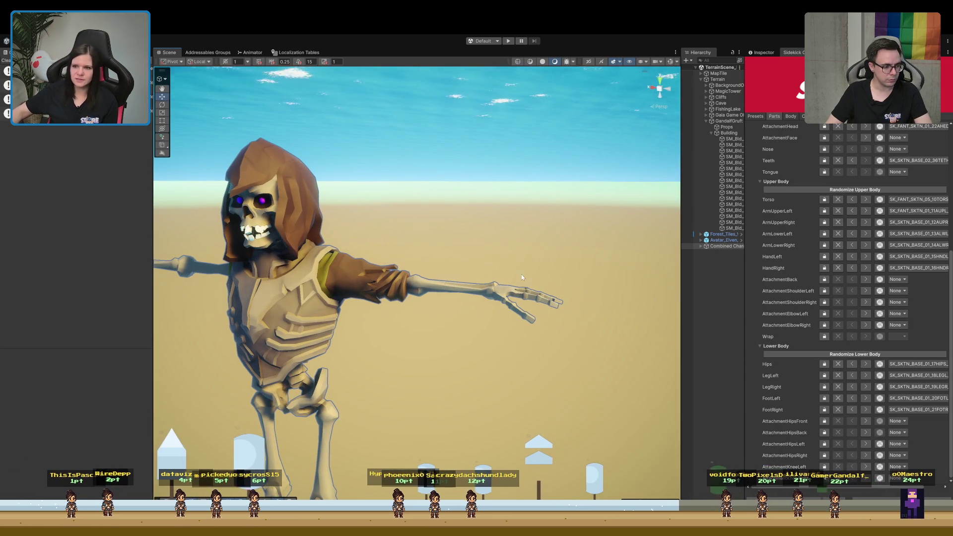
pyautogui.click(867, 211)
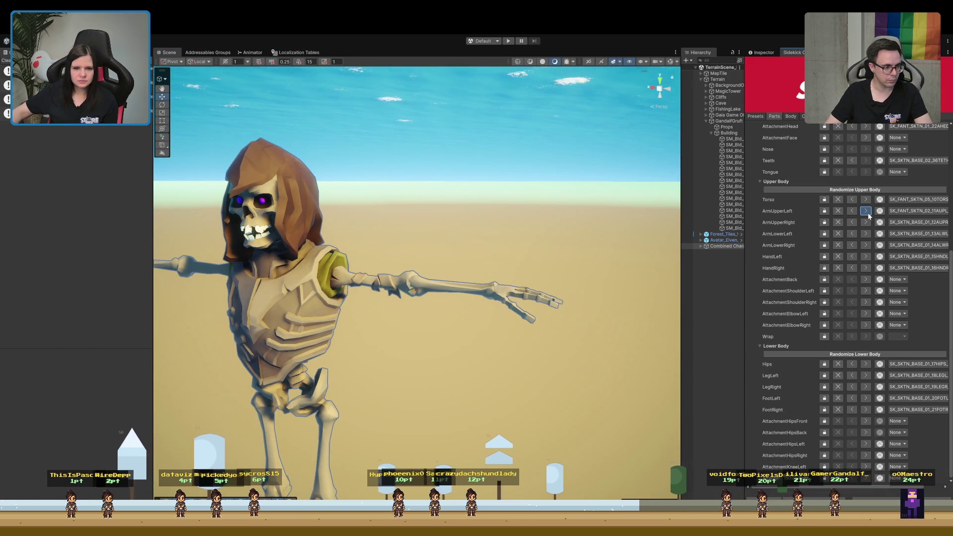
pyautogui.click(867, 211)
pyautogui.click(867, 212)
pyautogui.click(866, 212)
pyautogui.click(866, 212)
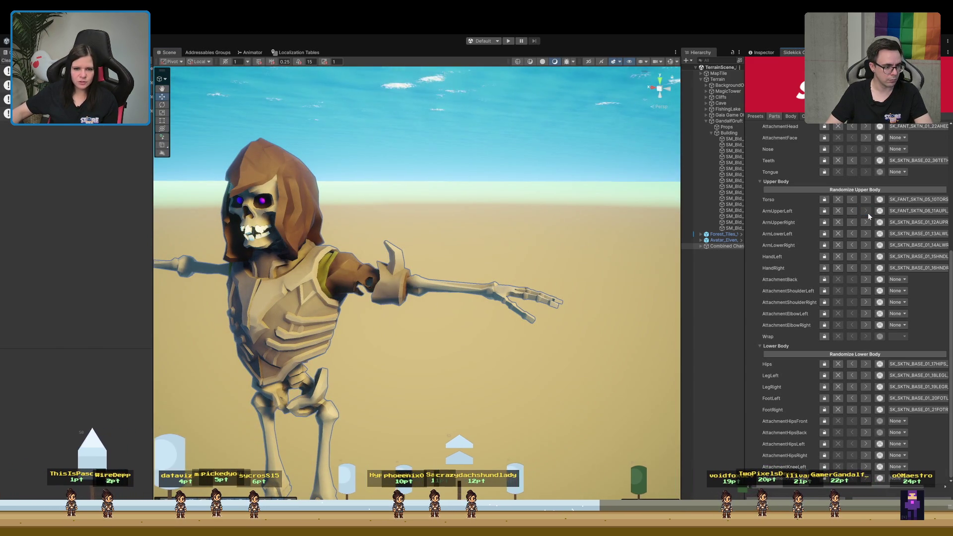
pyautogui.click(853, 210)
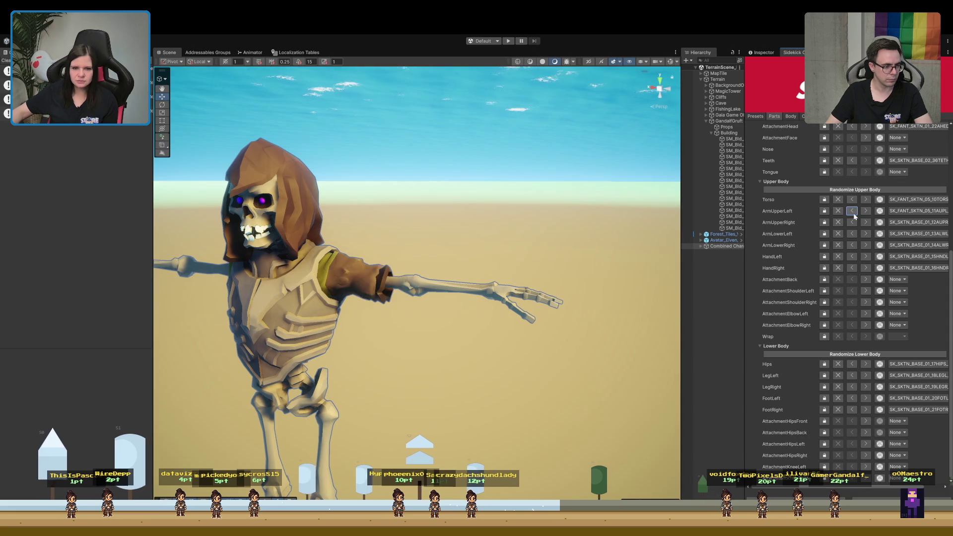
pyautogui.click(853, 211)
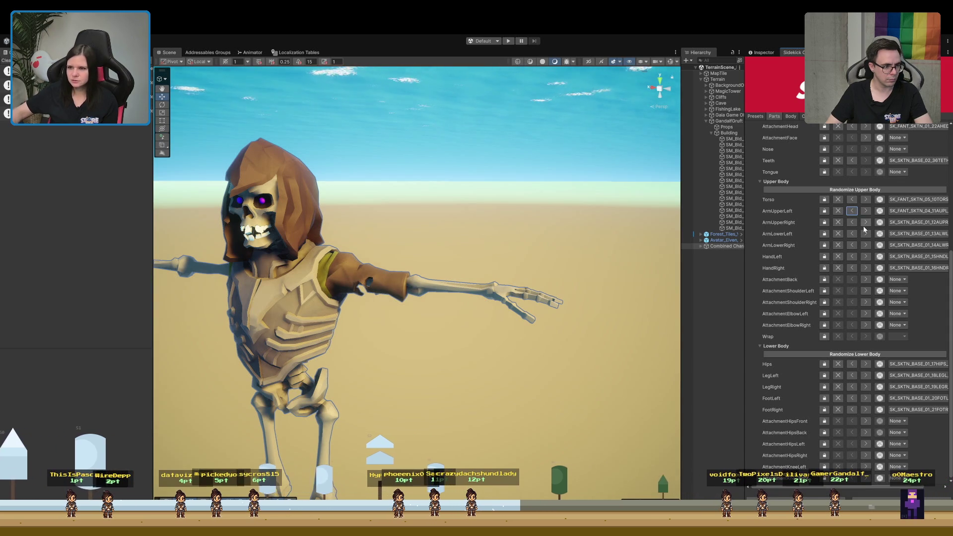
# Match the right upper arm with the same SKTN_04 brown sleeve.
pyautogui.click(865, 223)
pyautogui.click(865, 223)
pyautogui.click(866, 224)
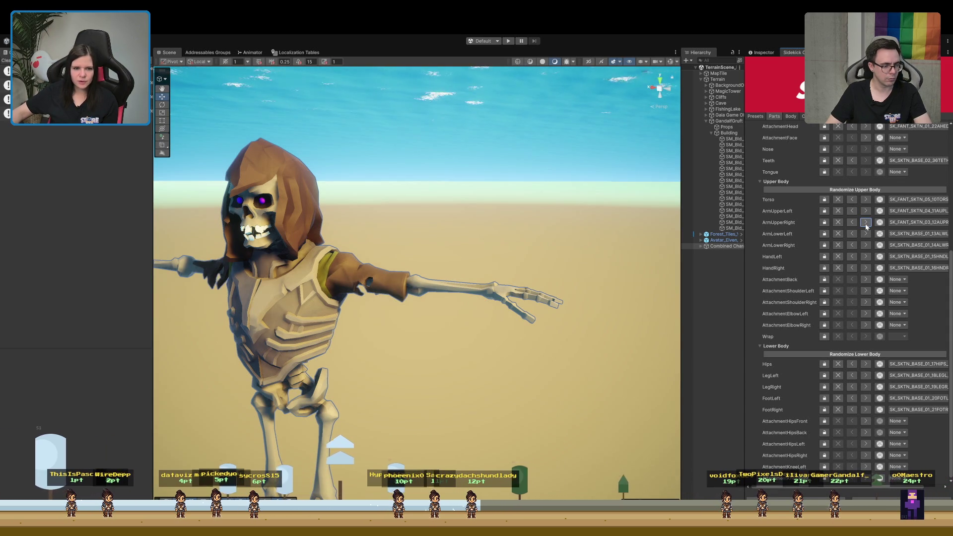
pyautogui.click(865, 224)
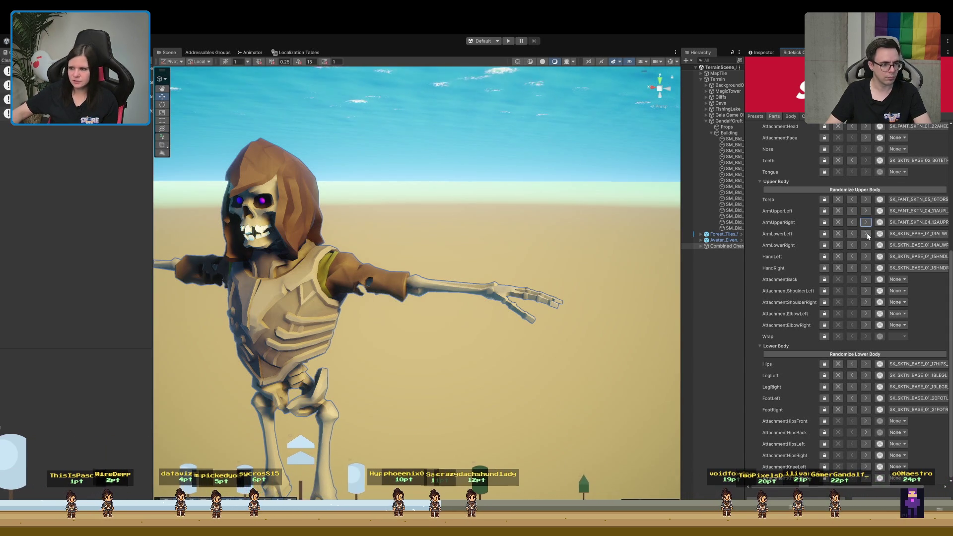
# Try several left forearm armour pieces, then return the forearm to bare bone.
pyautogui.click(866, 233)
pyautogui.click(866, 234)
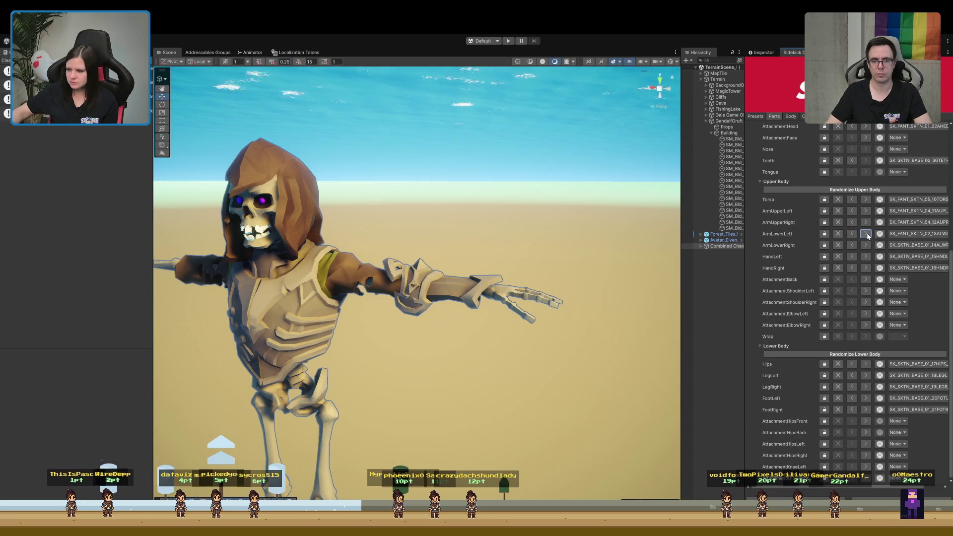
pyautogui.click(865, 234)
pyautogui.click(866, 234)
pyautogui.click(866, 234)
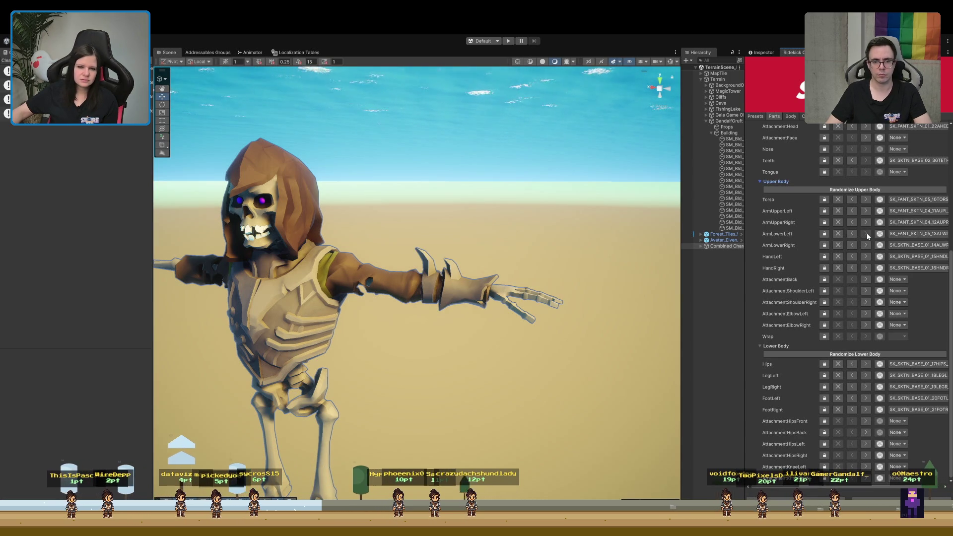
pyautogui.click(850, 235)
pyautogui.click(850, 235)
pyautogui.click(850, 236)
pyautogui.click(850, 235)
pyautogui.click(851, 235)
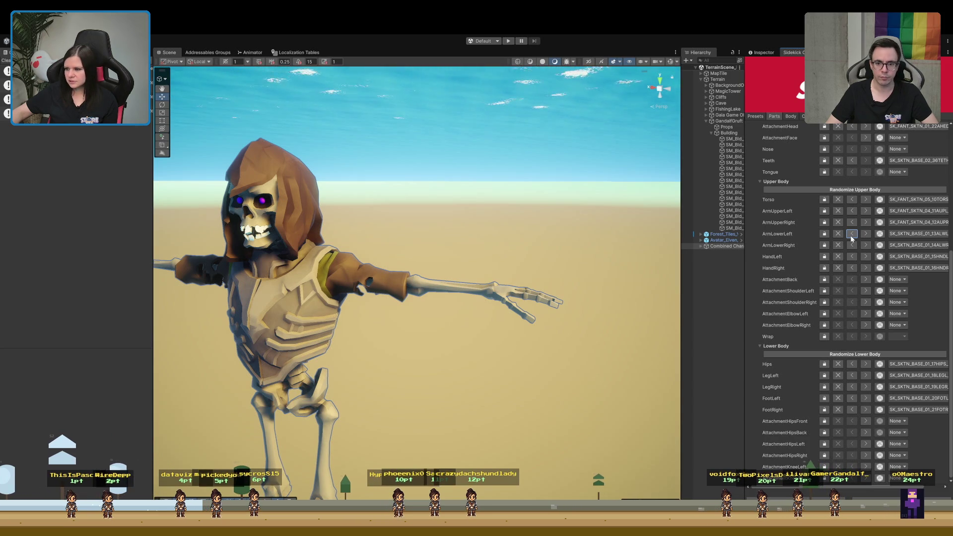
# Cycle the torso to the spiked SK_FANT_SKTN_02_10TORS vest with green cloth.
pyautogui.scroll(-5, 455, 377)
pyautogui.scroll(8, 481, 379)
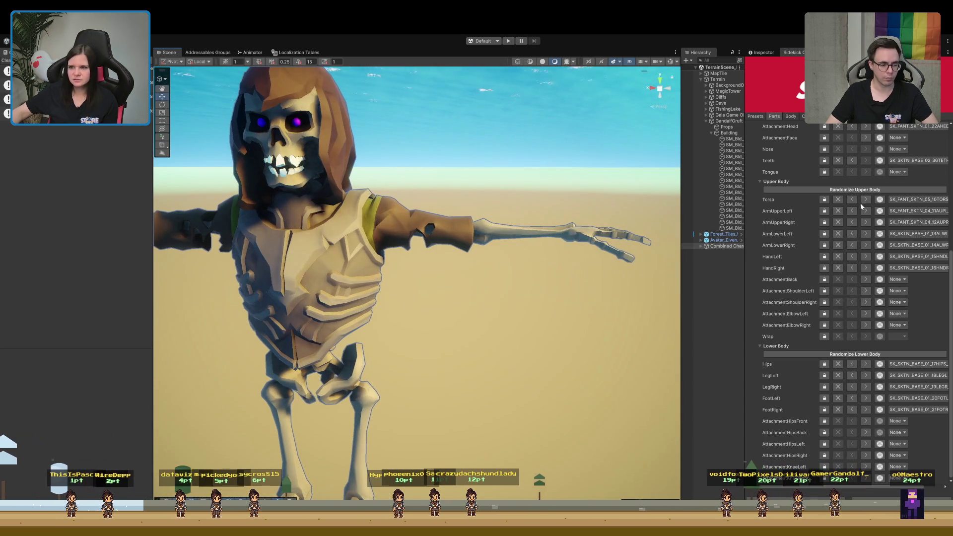
pyautogui.click(853, 199)
pyautogui.click(853, 199)
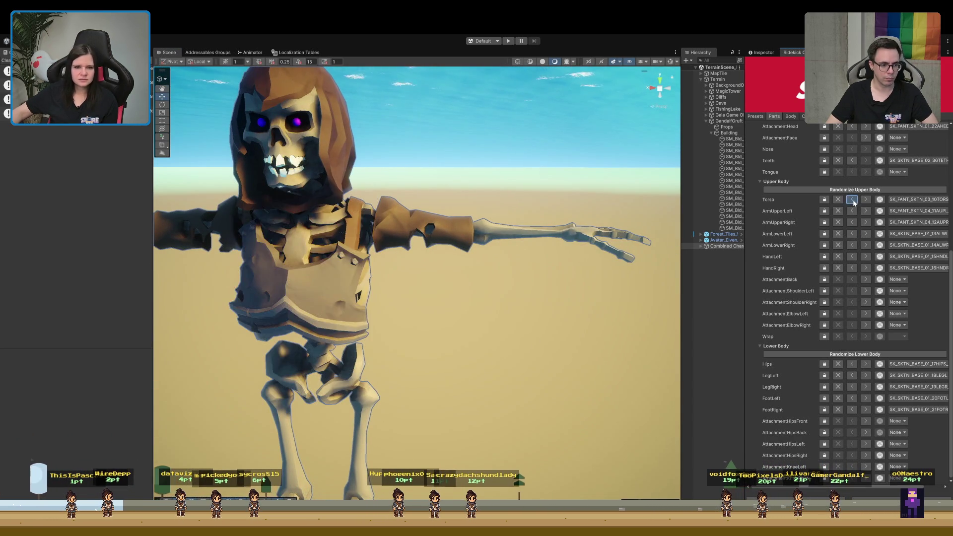
pyautogui.click(853, 199)
pyautogui.click(852, 200)
pyautogui.click(853, 199)
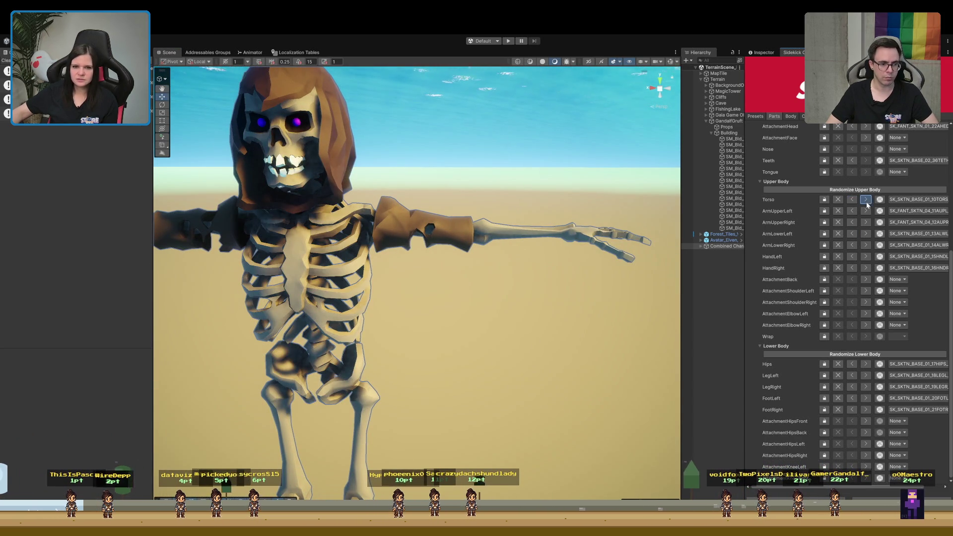
pyautogui.click(851, 200)
pyautogui.moveTo(496, 318)
pyautogui.mouseDown()
pyautogui.moveTo(516, 347)
pyautogui.moveTo(540, 316)
pyautogui.moveTo(661, 316)
pyautogui.mouseUp()
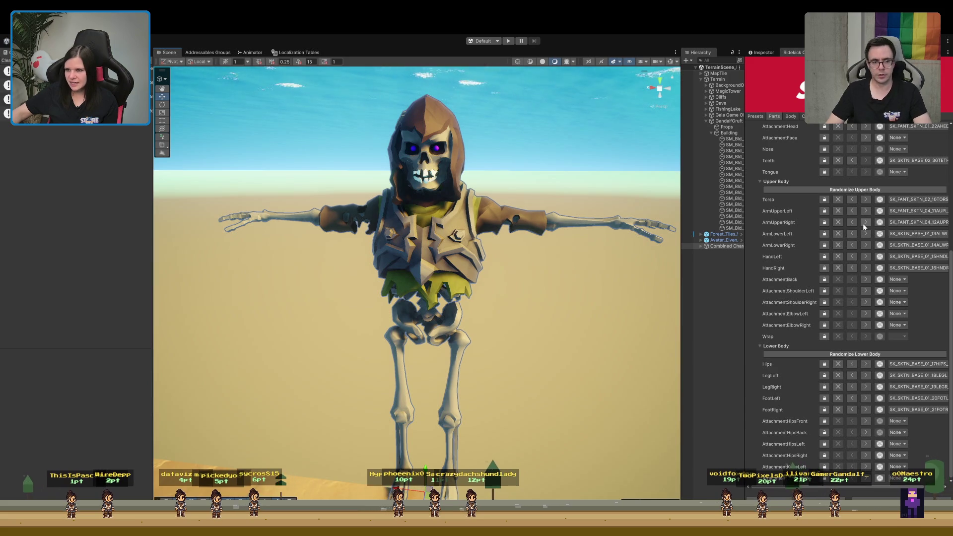
# Preview another right upper arm, then armour the left forearm with SK_FANT_SKTN_04_13ALWL.
pyautogui.click(863, 224)
pyautogui.click(851, 222)
pyautogui.click(865, 234)
pyautogui.click(865, 234)
pyautogui.click(866, 234)
pyautogui.click(866, 233)
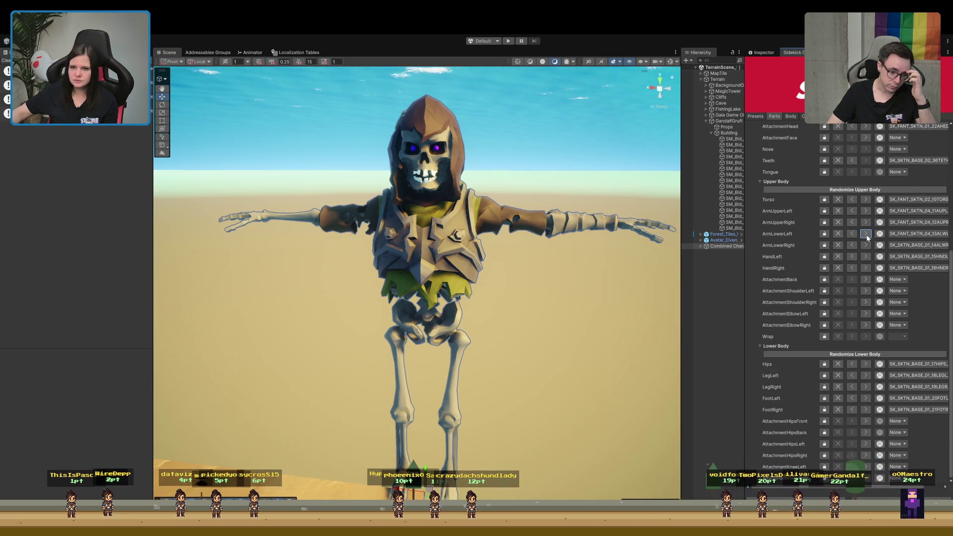
# Inspect the skeleton from the side and add a back attachment.
pyautogui.moveTo(544, 300); pyautogui.dragTo(531, 298)
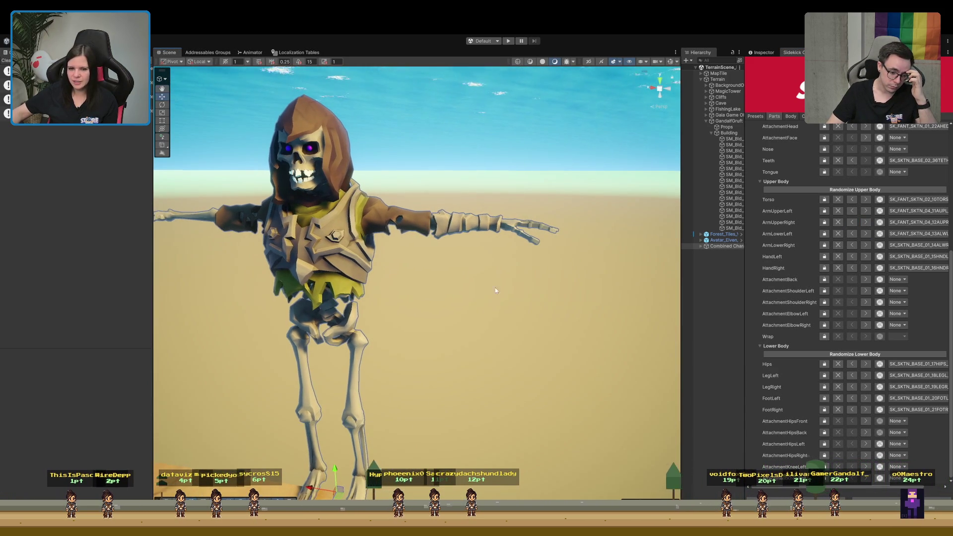
pyautogui.moveTo(392, 218); pyautogui.dragTo(443, 212)
pyautogui.press('f')
pyautogui.moveTo(427, 272); pyautogui.dragTo(397, 253)
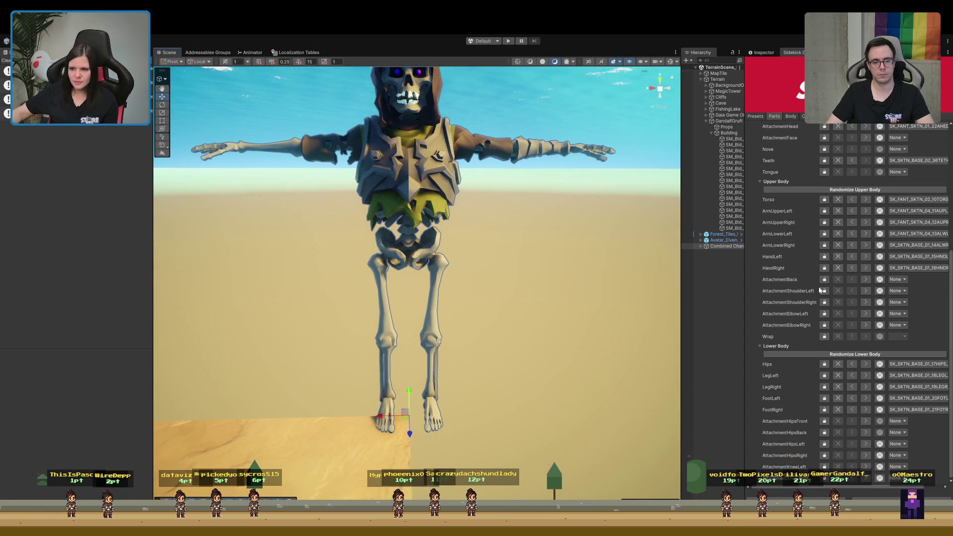
pyautogui.moveTo(631, 282); pyautogui.dragTo(566, 223)
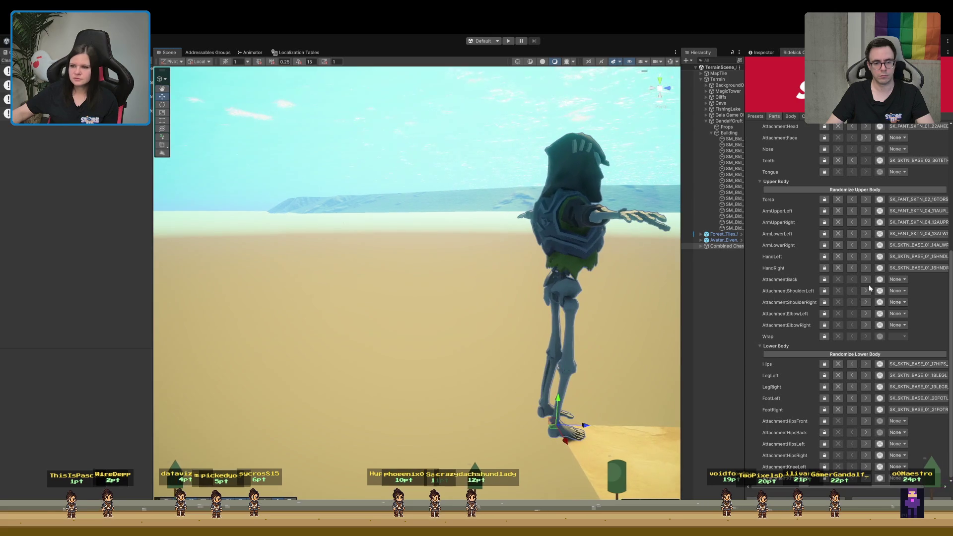
pyautogui.click(864, 280)
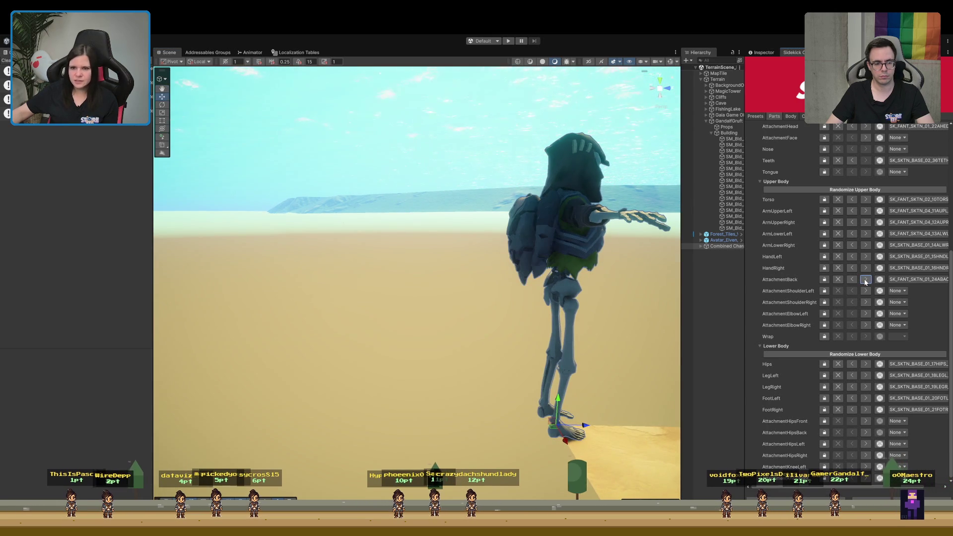
# Try several back attachments: a cloak, a backpack and wing-like back bones.
pyautogui.moveTo(665, 268)
pyautogui.mouseDown()
pyautogui.moveTo(683, 263)
pyautogui.moveTo(690, 277)
pyautogui.mouseUp()
pyautogui.click(866, 280)
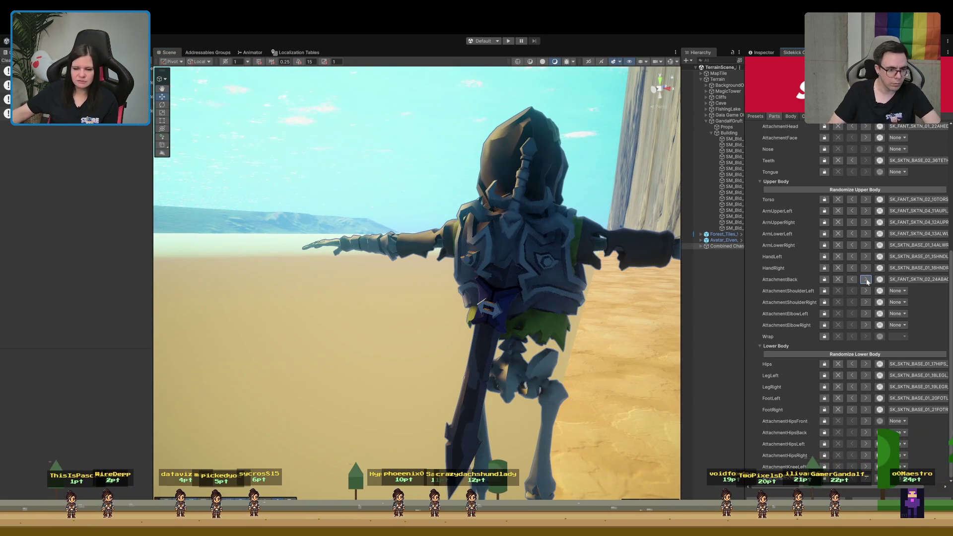
pyautogui.click(866, 280)
pyautogui.moveTo(546, 298)
pyautogui.mouseDown()
pyautogui.moveTo(328, 332)
pyautogui.moveTo(371, 304)
pyautogui.moveTo(506, 340)
pyautogui.moveTo(523, 327)
pyautogui.moveTo(507, 376)
pyautogui.mouseUp()
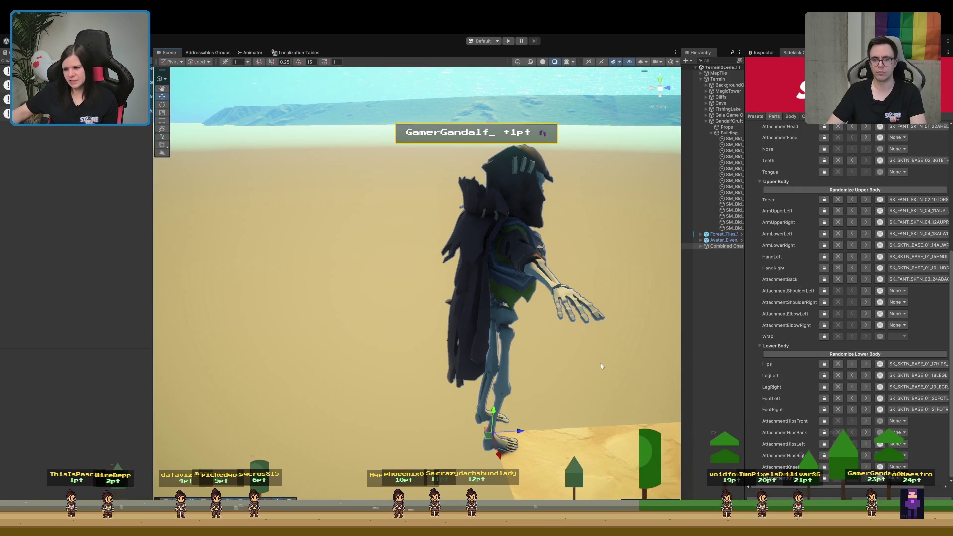
pyautogui.click(866, 279)
pyautogui.click(866, 279)
pyautogui.click(851, 280)
# Settle on the SK_FANT_SKTN_03_24ABAC dark tattered cloak and inspect it from behind and the side.
pyautogui.moveTo(526, 278)
pyautogui.mouseDown()
pyautogui.moveTo(511, 281)
pyautogui.moveTo(564, 267)
pyautogui.moveTo(475, 268)
pyautogui.mouseUp()
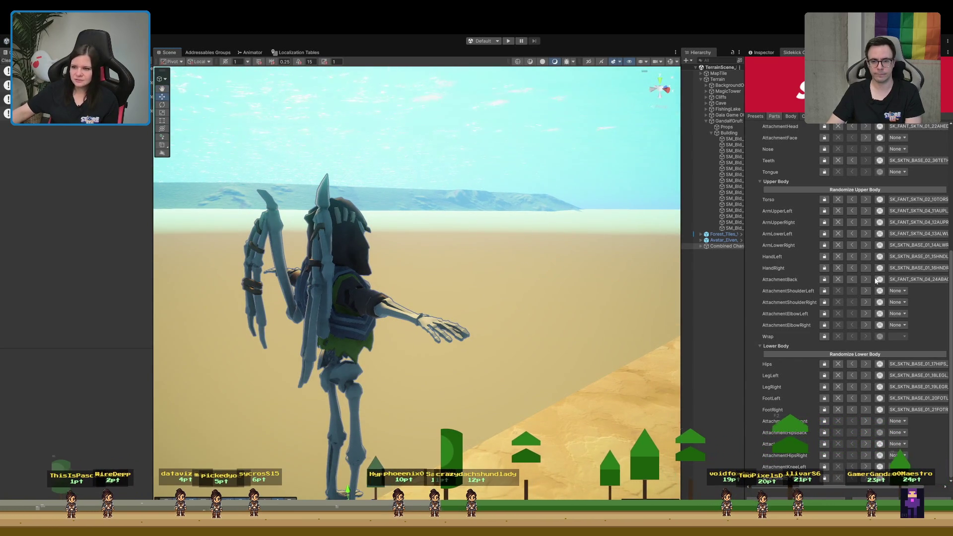
pyautogui.click(866, 280)
pyautogui.click(851, 279)
pyautogui.click(852, 280)
pyautogui.moveTo(285, 374); pyautogui.dragTo(372, 394)
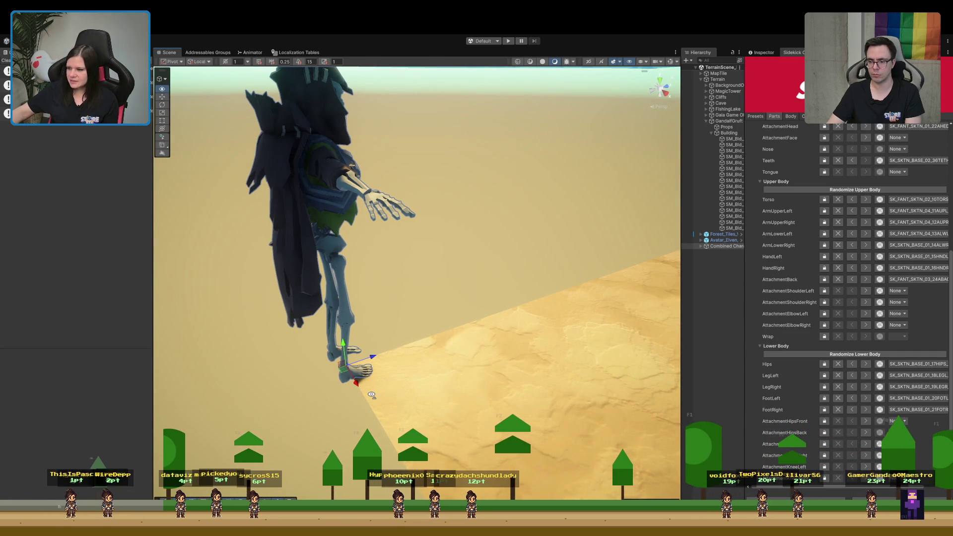
pyautogui.moveTo(371, 394)
pyautogui.mouseDown()
pyautogui.moveTo(332, 358)
pyautogui.moveTo(237, 372)
pyautogui.moveTo(220, 399)
pyautogui.moveTo(154, 385)
pyautogui.mouseUp()
pyautogui.moveTo(391, 368); pyautogui.dragTo(341, 350)
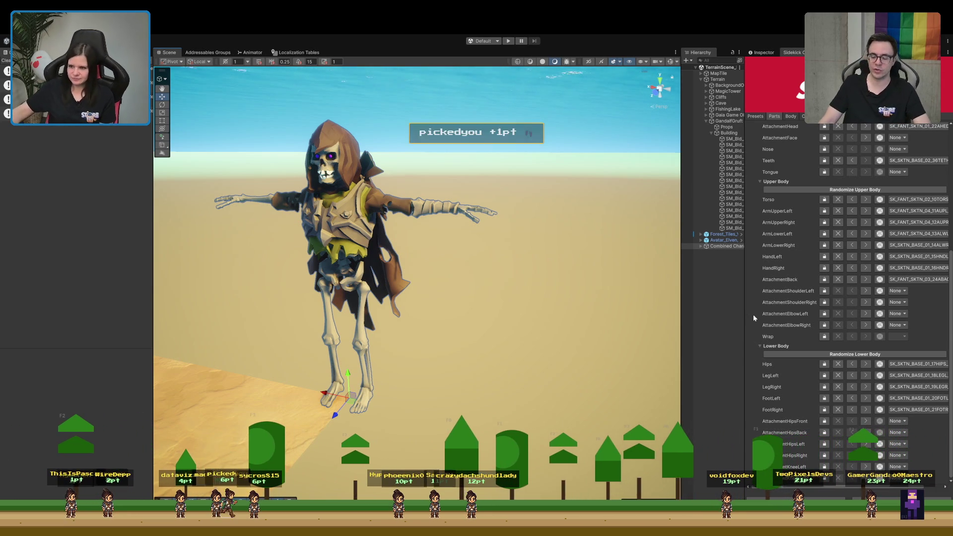
# Cycle AttachmentShoulderLeft to an SK_FANT_SKTN_01 shoulder pad and view it from the front.
pyautogui.moveTo(548, 329); pyautogui.dragTo(598, 326)
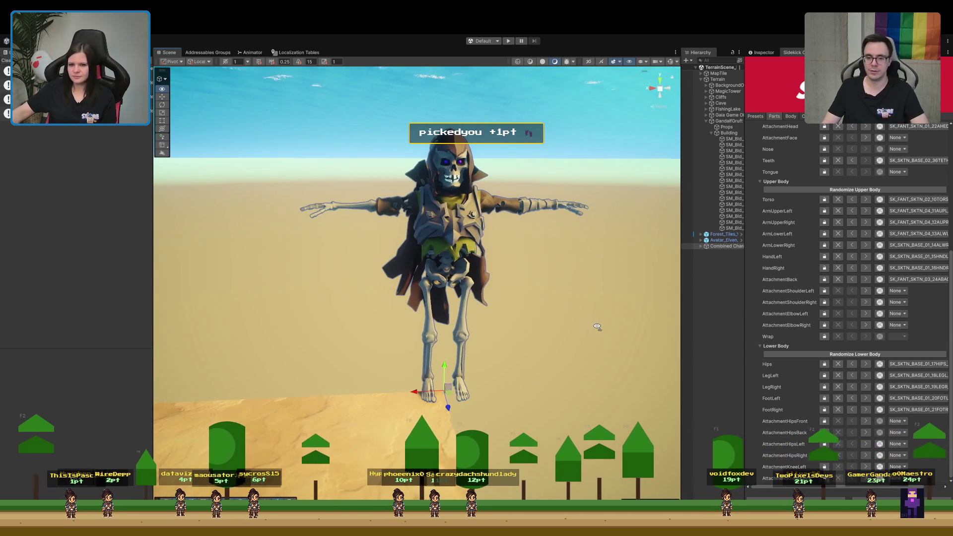
pyautogui.click(866, 291)
pyautogui.click(865, 292)
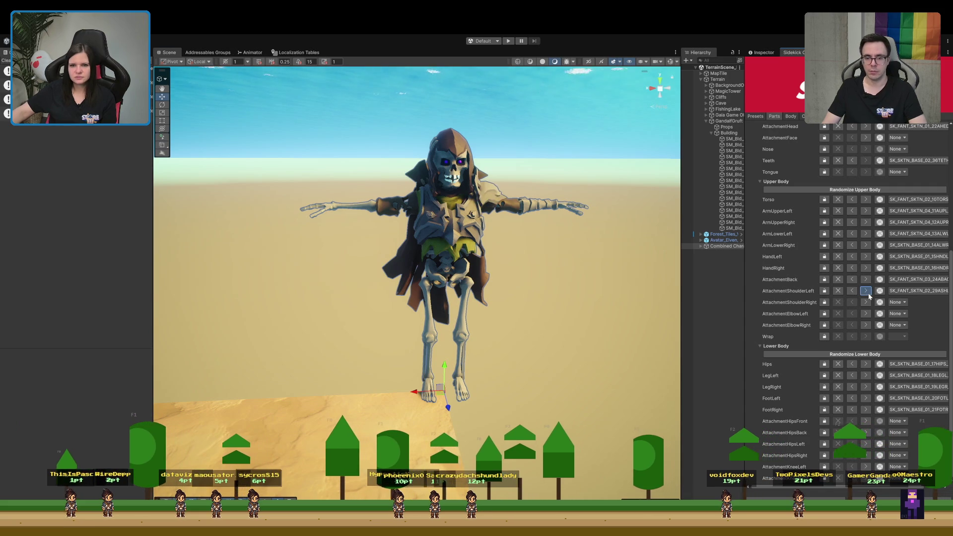
pyautogui.click(865, 291)
pyautogui.click(866, 291)
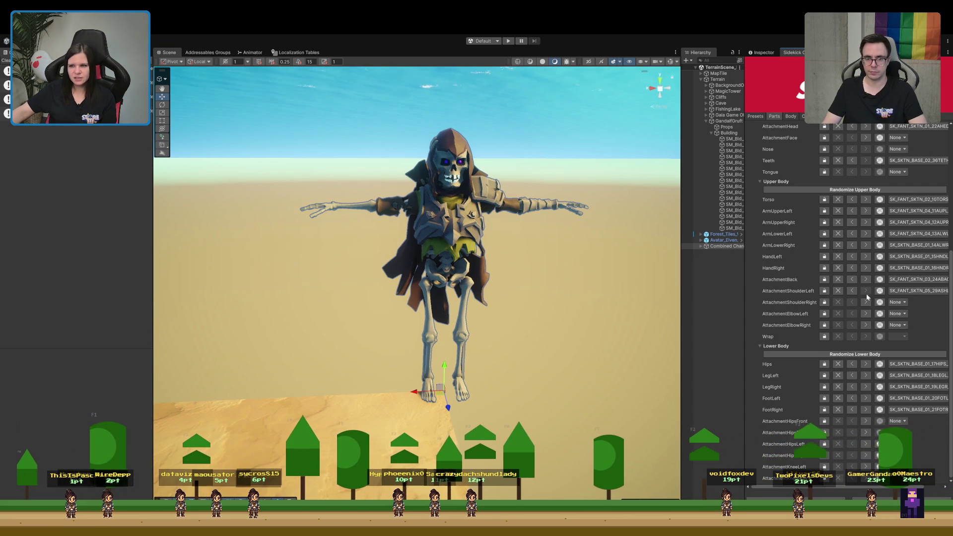
pyautogui.click(852, 293)
pyautogui.click(852, 294)
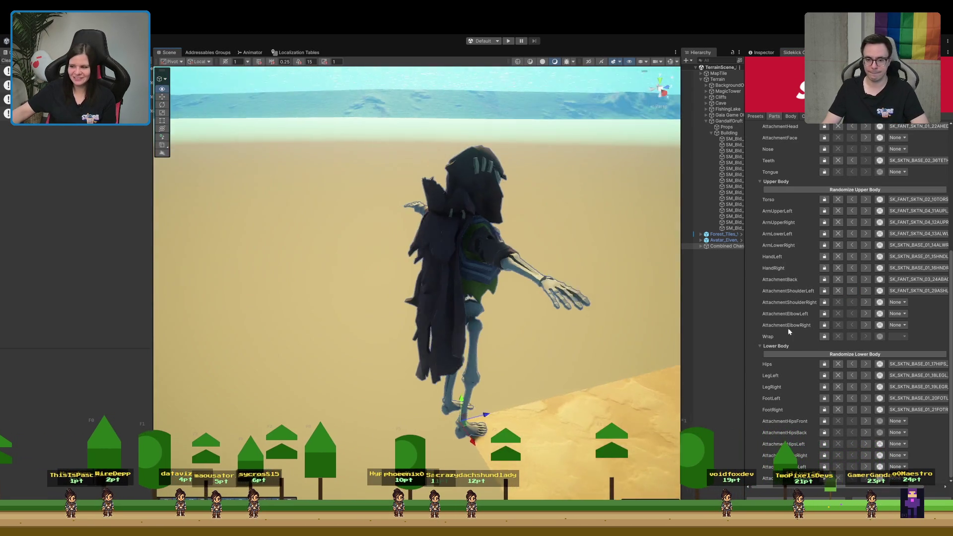
pyautogui.moveTo(609, 334); pyautogui.dragTo(540, 309)
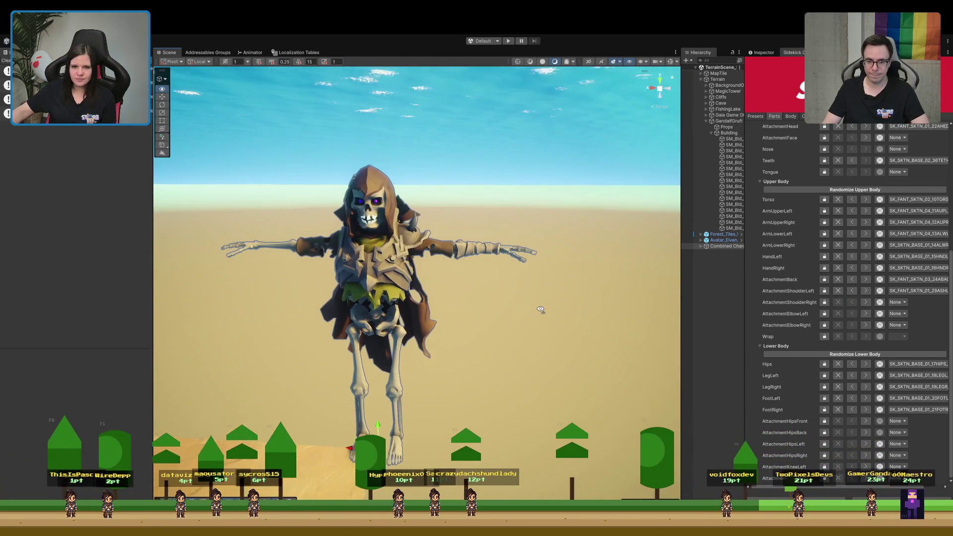
# Set the left shoulder attachment to None and try other left upper-arm pieces.
pyautogui.click(848, 290)
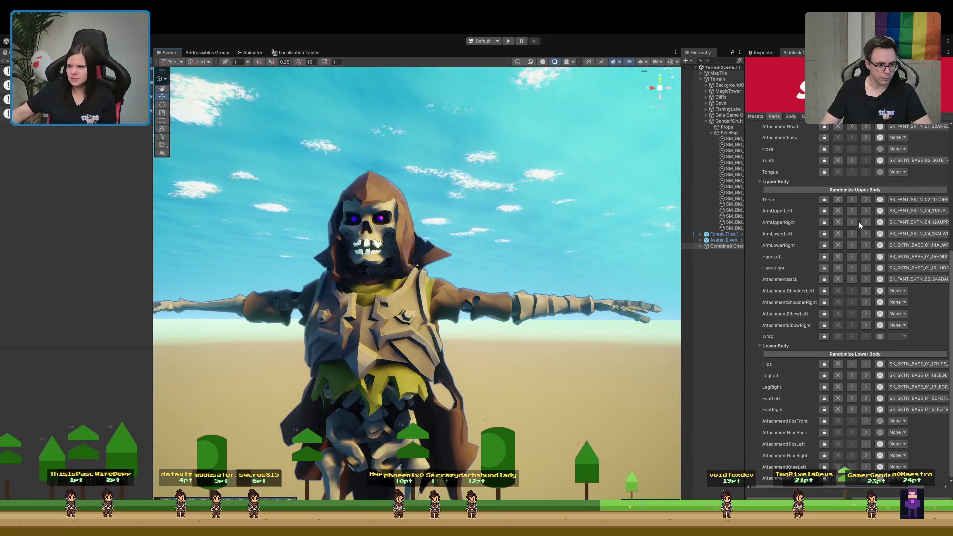
pyautogui.click(865, 212)
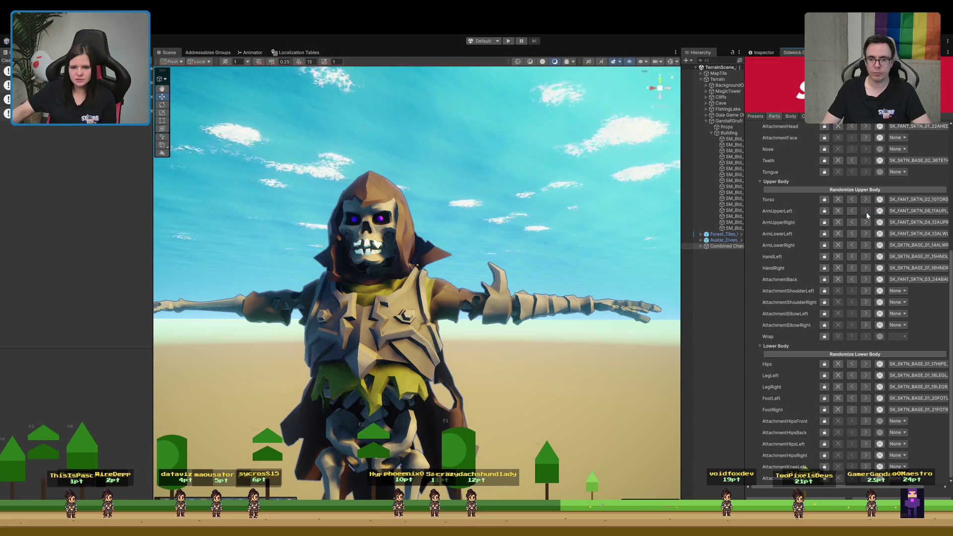
pyautogui.click(853, 213)
pyautogui.click(854, 214)
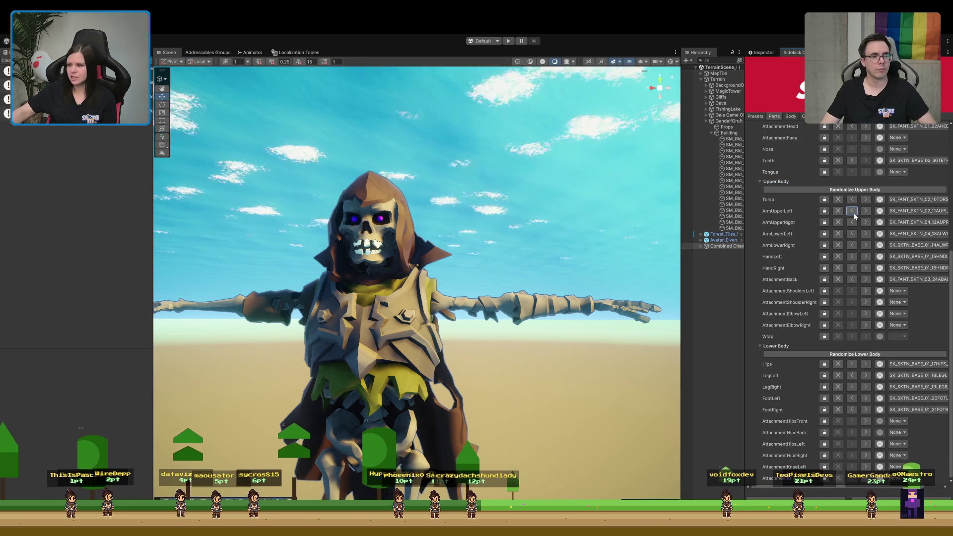
pyautogui.moveTo(492, 307)
pyautogui.mouseDown()
pyautogui.moveTo(514, 343)
pyautogui.moveTo(307, 339)
pyautogui.mouseUp()
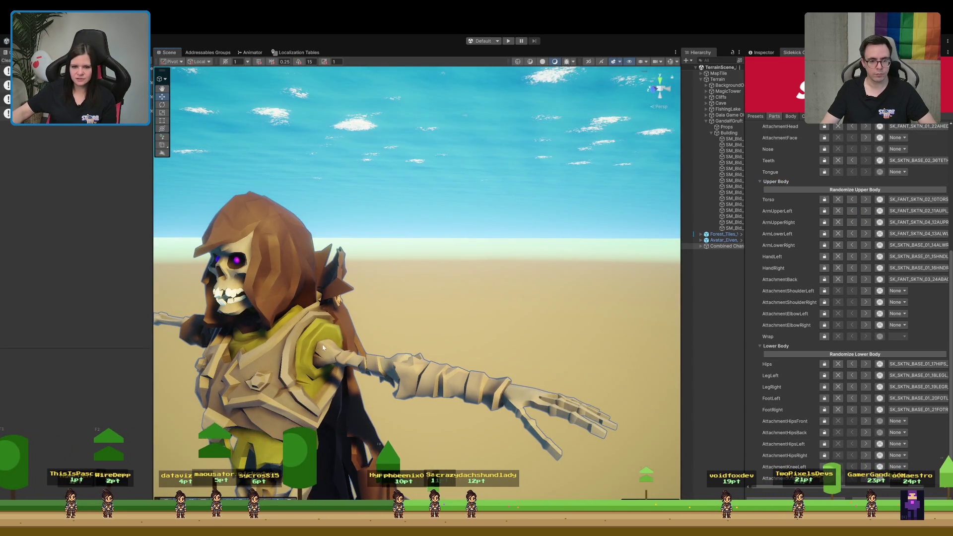
pyautogui.moveTo(510, 330); pyautogui.dragTo(416, 355)
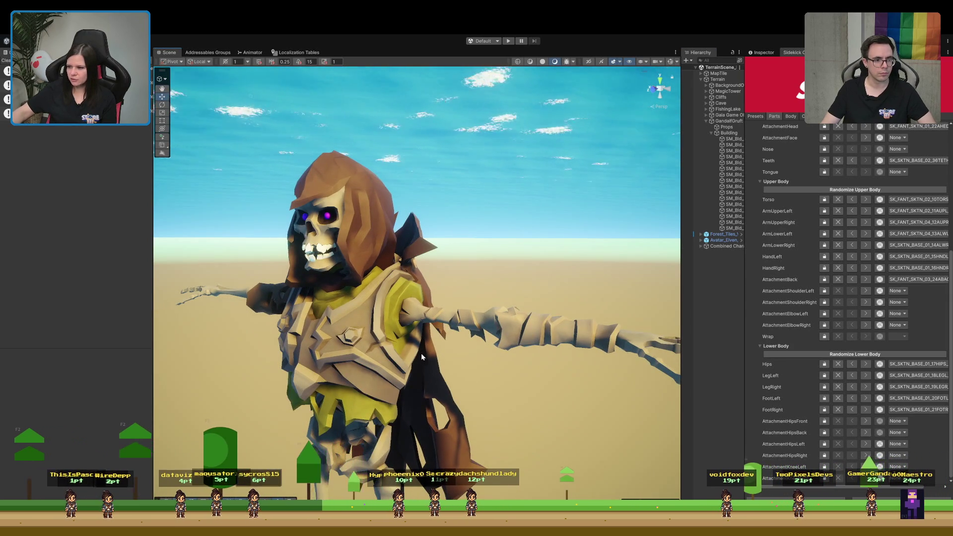
# Set the left upper arm to the SK_FANT_SKTN_01_11AUPL fantasy sleeve.
pyautogui.click(849, 212)
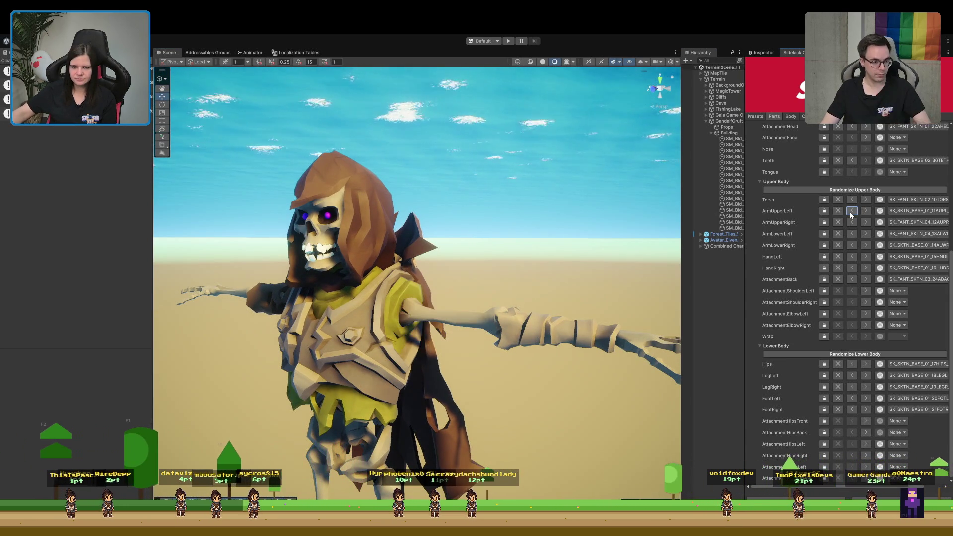
pyautogui.click(852, 212)
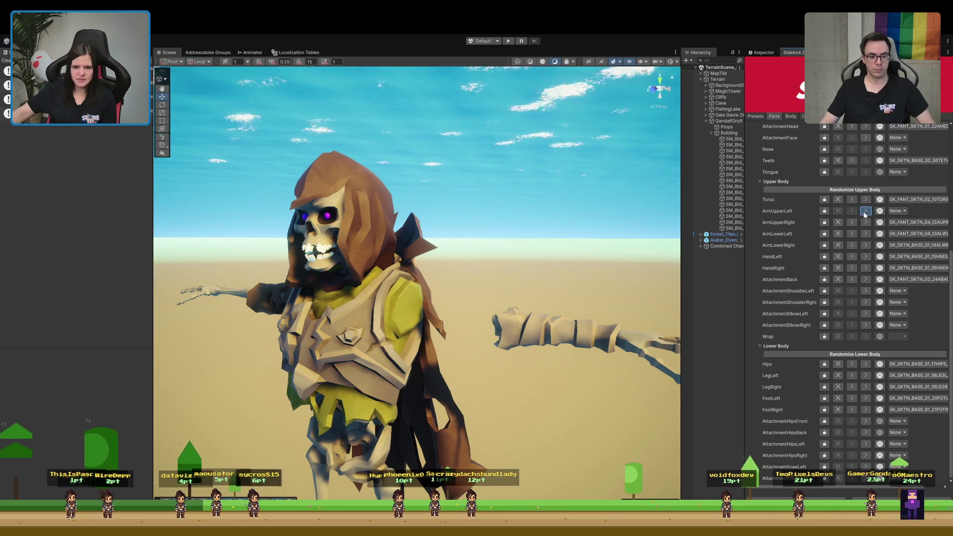
pyautogui.click(864, 213)
pyautogui.click(864, 213)
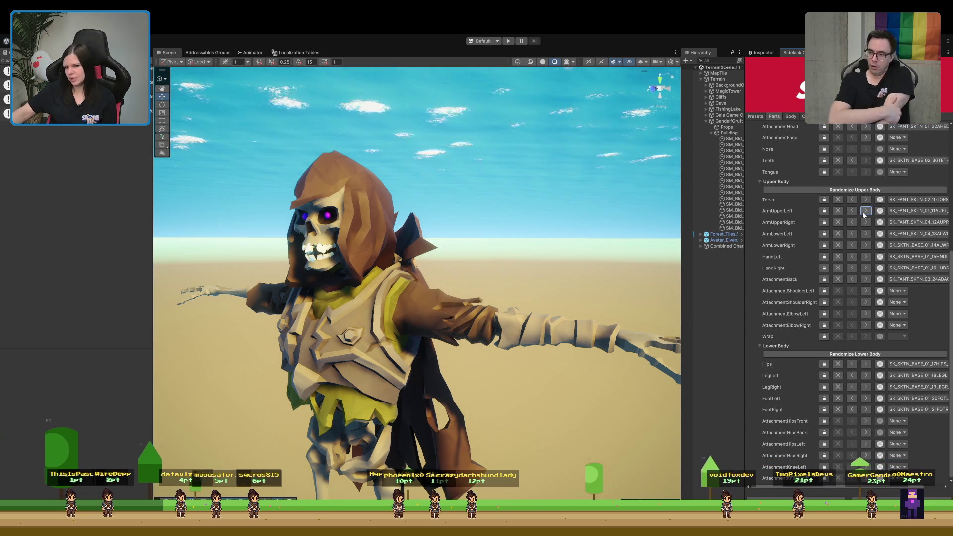
pyautogui.click(864, 212)
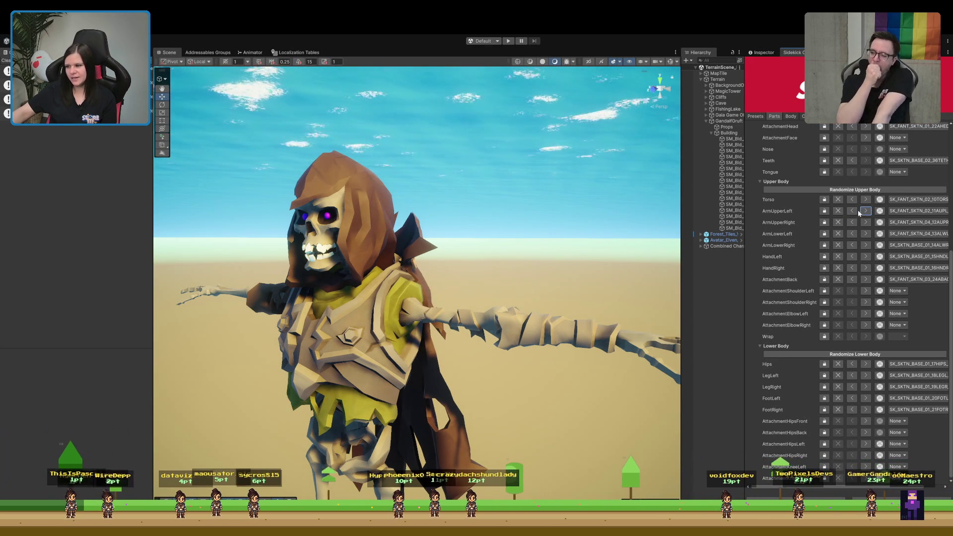
pyautogui.click(852, 211)
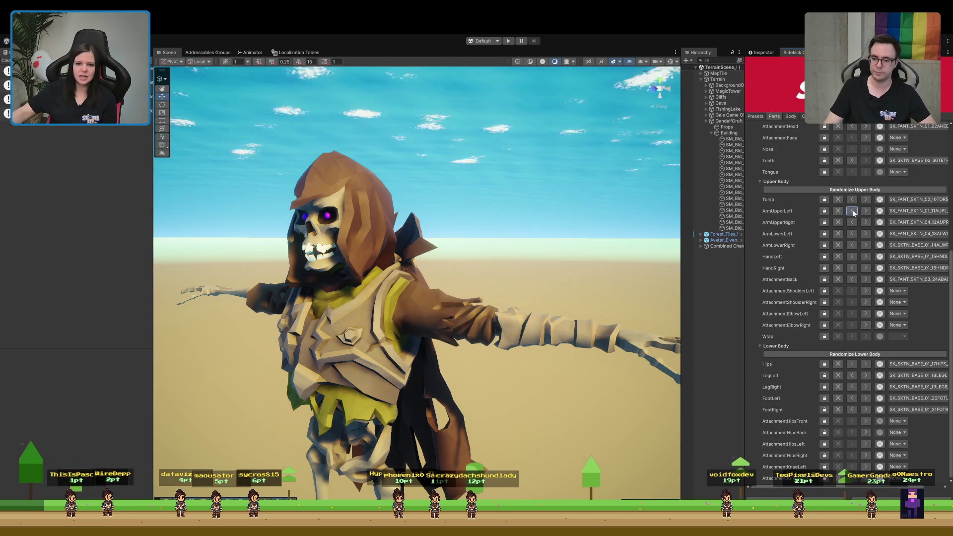
pyautogui.moveTo(572, 354); pyautogui.dragTo(610, 353)
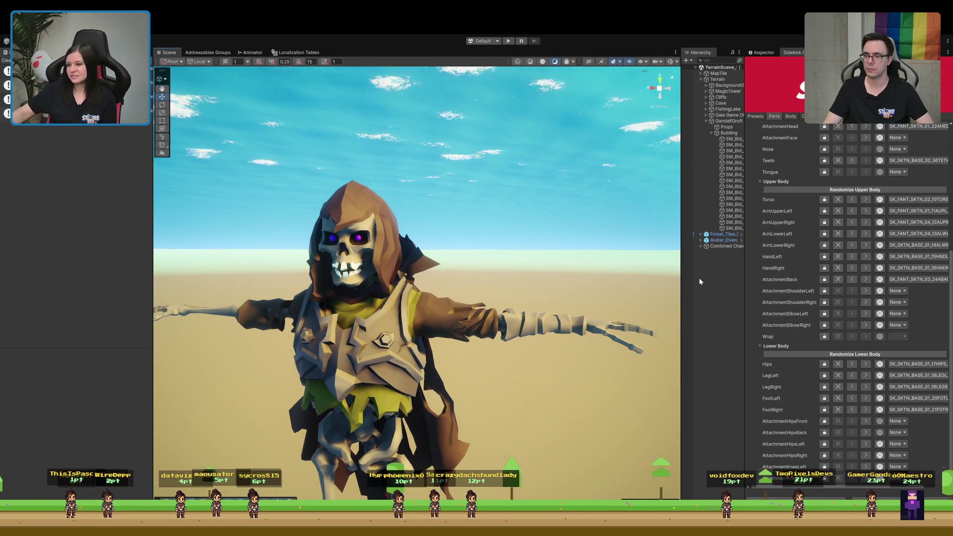
pyautogui.scroll(-5, 392, 338)
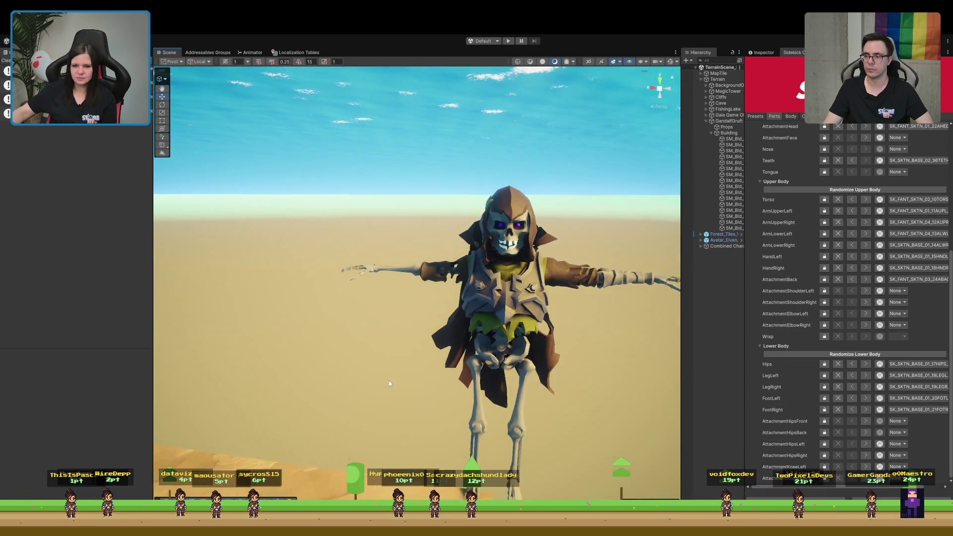
# Try other left and right forearm pieces, keeping the left forearm's earlier armour.
pyautogui.scroll(3, 397, 340)
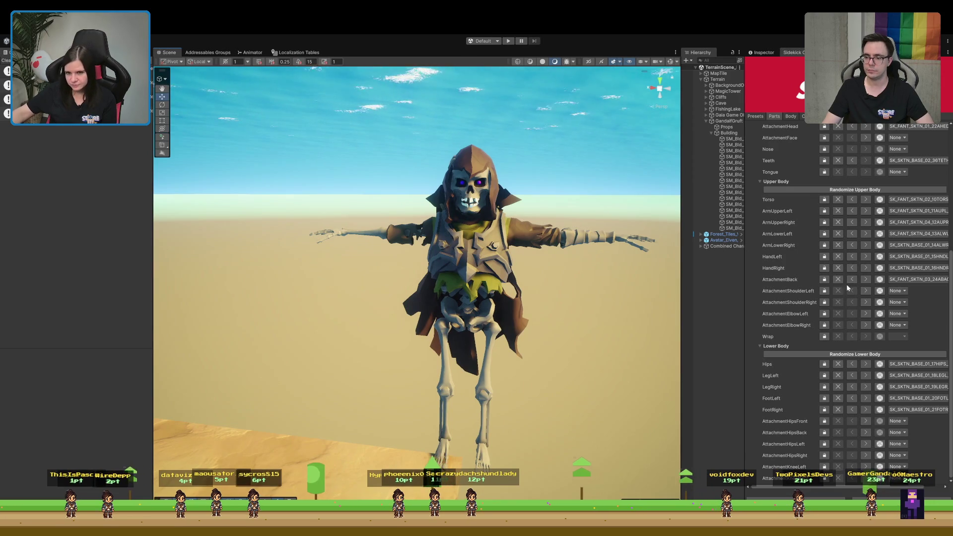
pyautogui.click(868, 234)
pyautogui.click(852, 233)
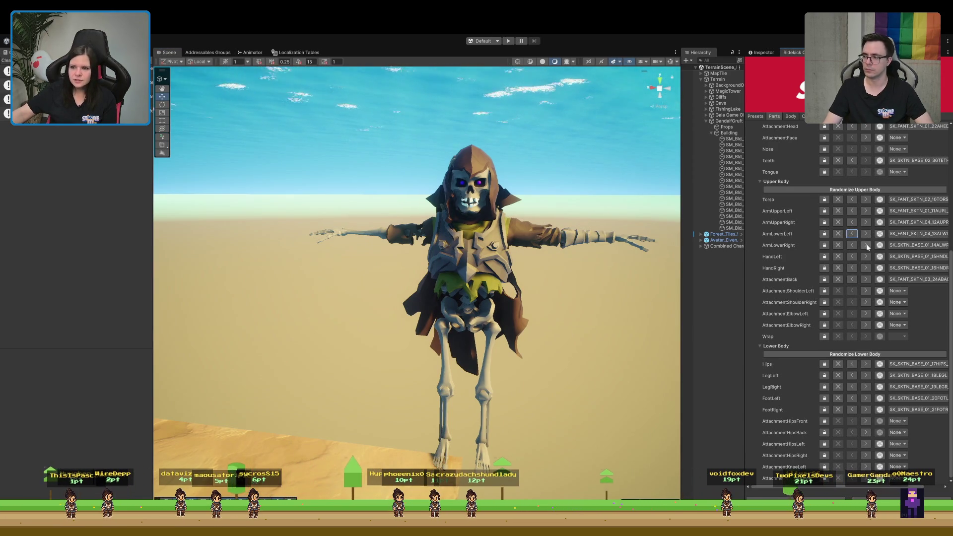
pyautogui.click(866, 246)
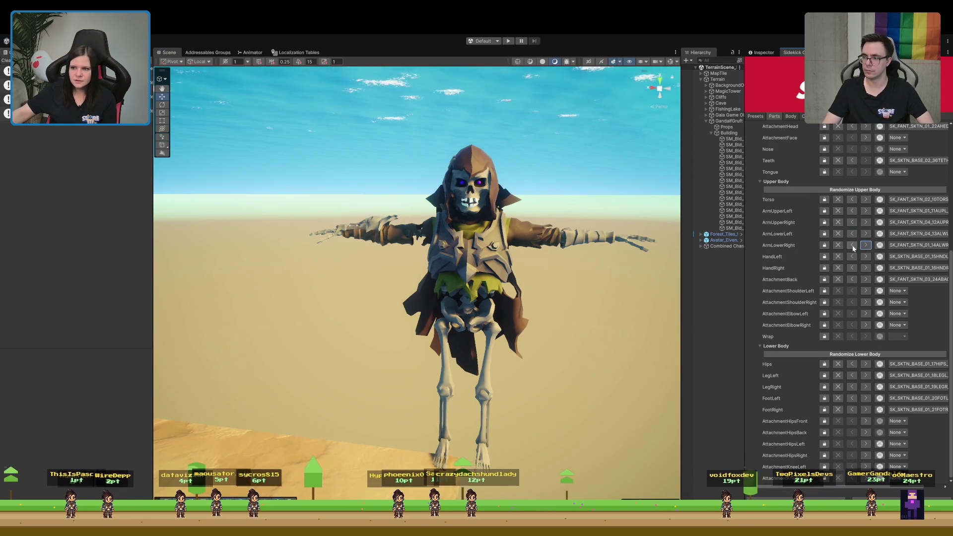
pyautogui.click(852, 245)
# Set the right upper arm to SK_FANT_SKTN_01_12AUPR.
pyautogui.click(864, 223)
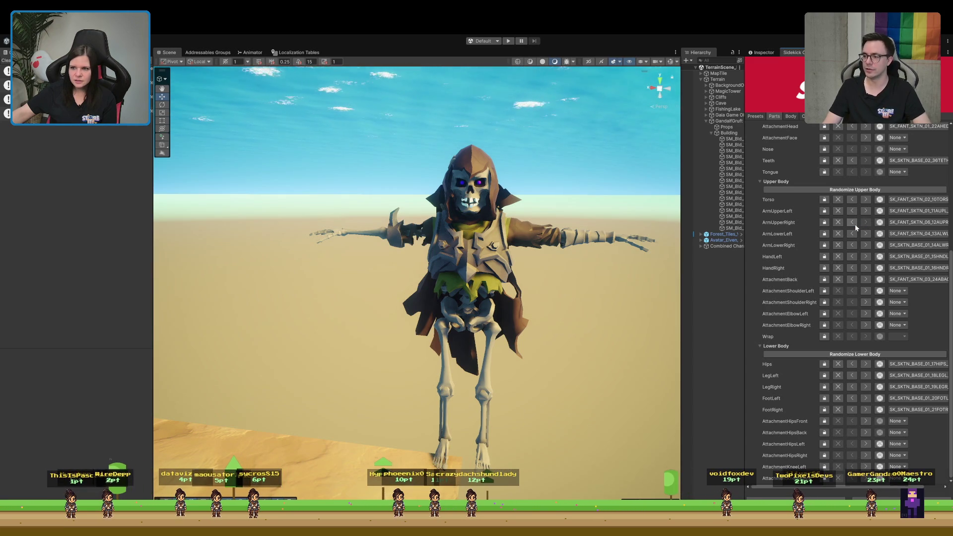
pyautogui.click(851, 223)
pyautogui.click(851, 223)
pyautogui.click(852, 223)
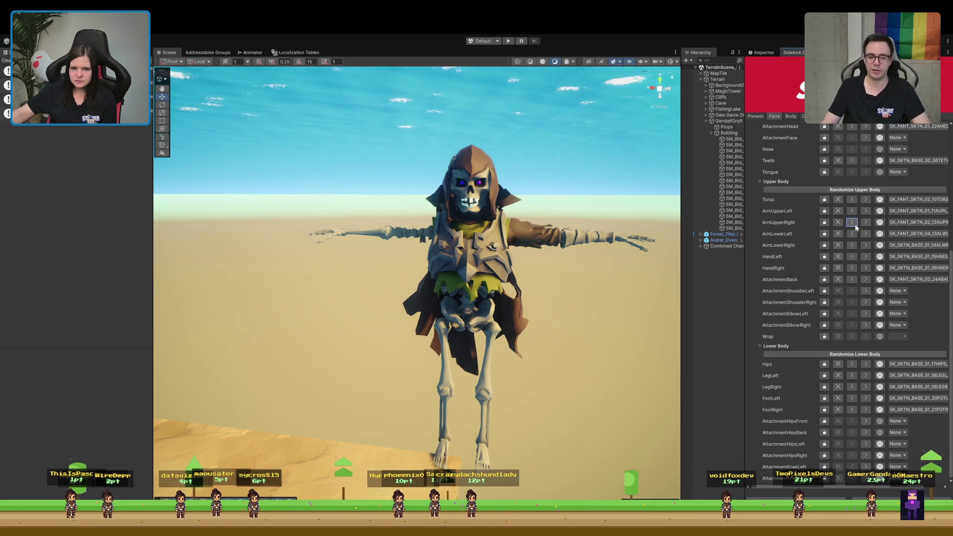
pyautogui.click(855, 224)
pyautogui.moveTo(595, 239); pyautogui.dragTo(619, 230)
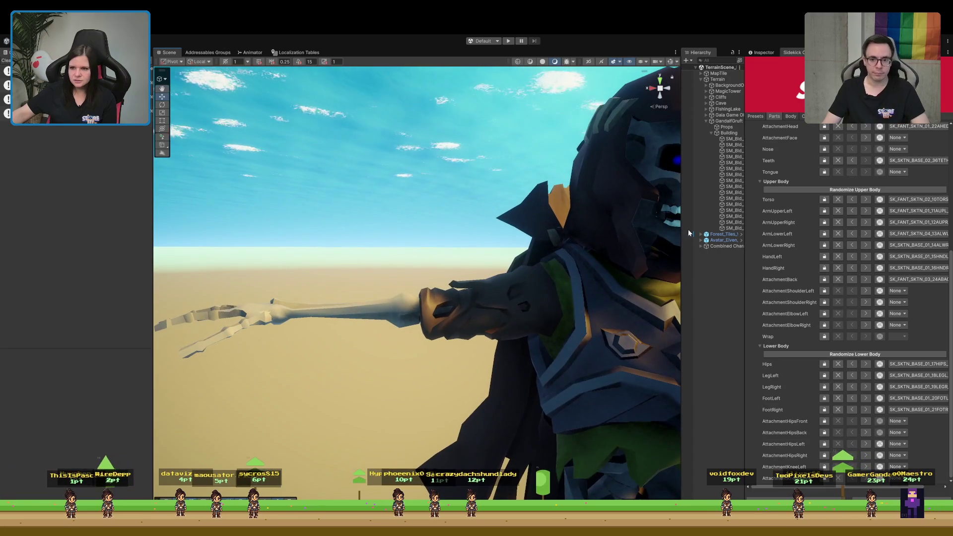
# Armour the right forearm with SK_FANT_SKTN_04_14ALWR and reframe the skeleton.
pyautogui.click(866, 246)
pyautogui.click(866, 246)
pyautogui.click(866, 246)
pyautogui.click(867, 246)
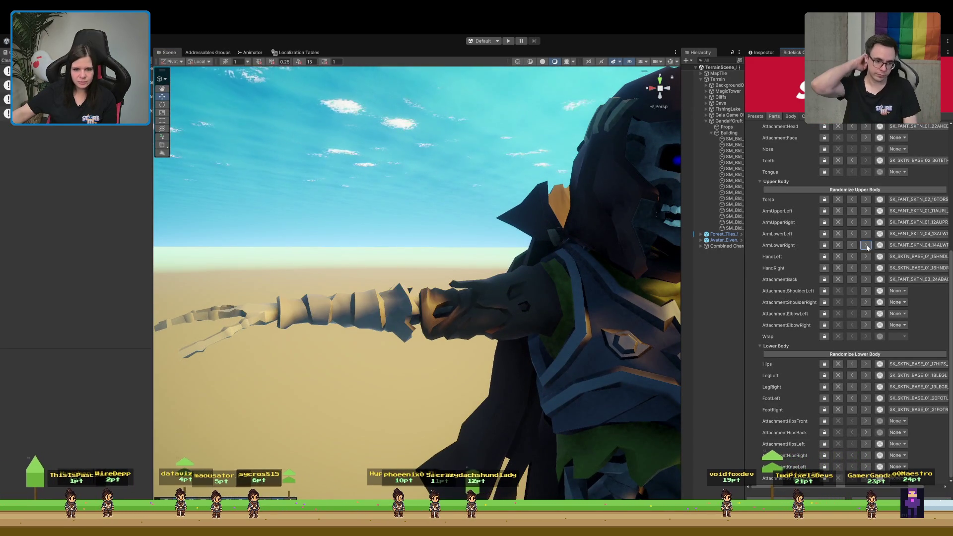
pyautogui.press('f')
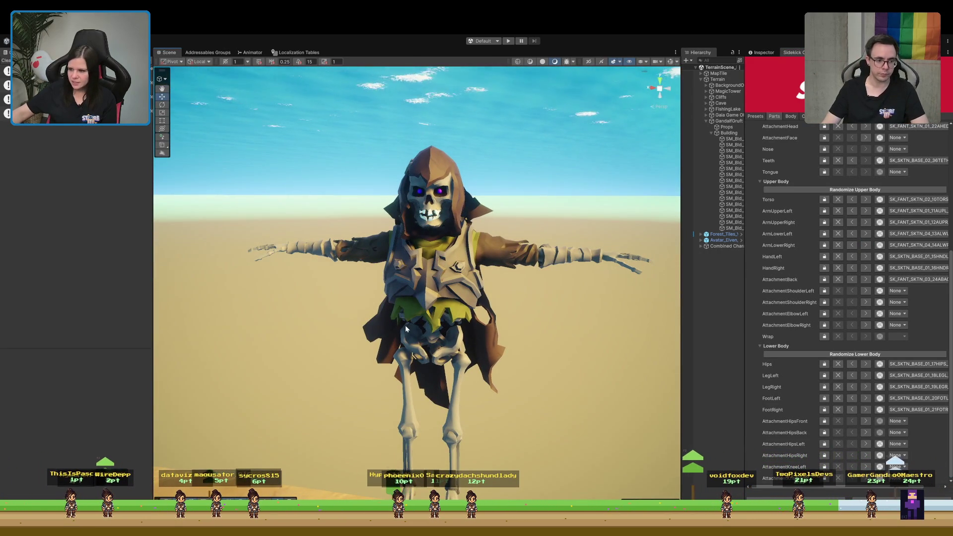
pyautogui.moveTo(406, 324); pyautogui.dragTo(414, 303)
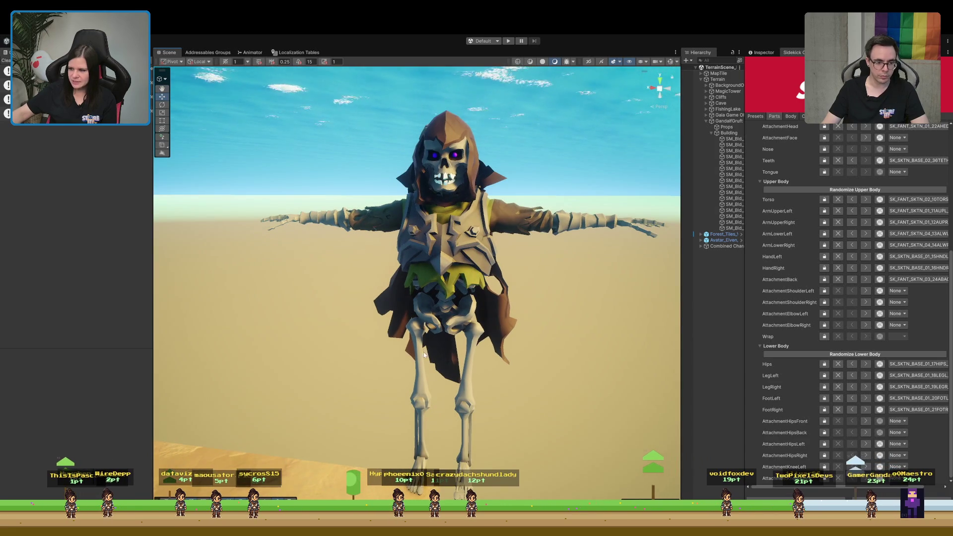
pyautogui.moveTo(468, 341)
pyautogui.mouseDown()
pyautogui.moveTo(478, 305)
pyautogui.moveTo(505, 278)
pyautogui.mouseUp()
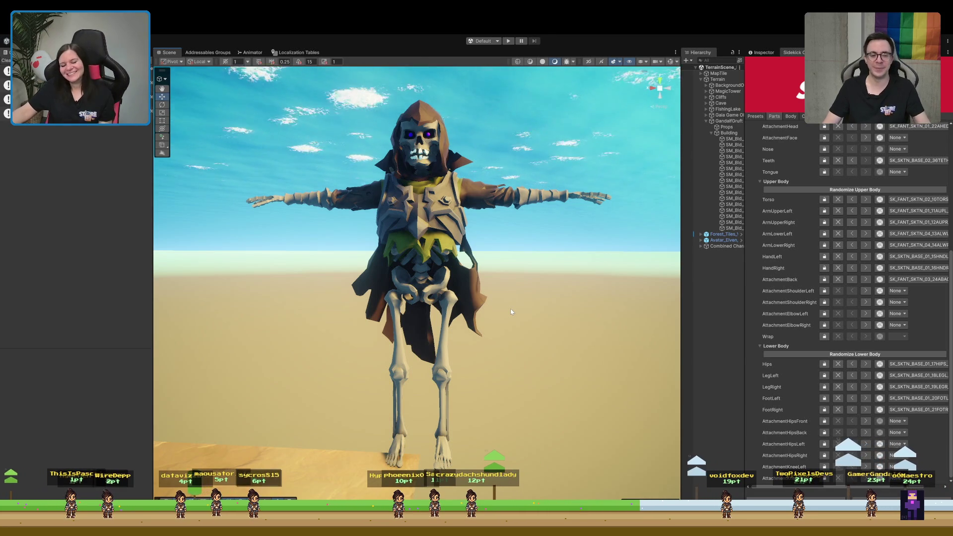
pyautogui.scroll(3, 510, 309)
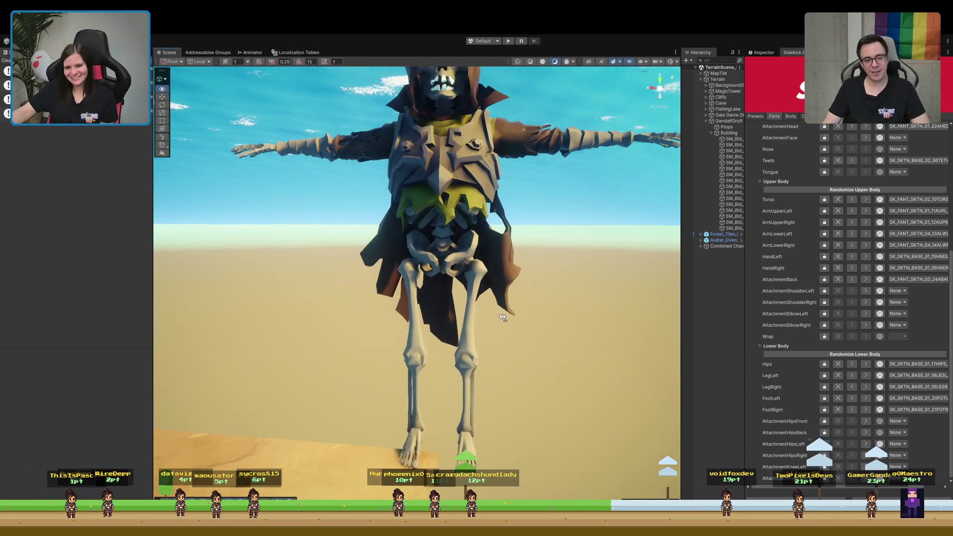
pyautogui.moveTo(503, 318); pyautogui.dragTo(504, 320)
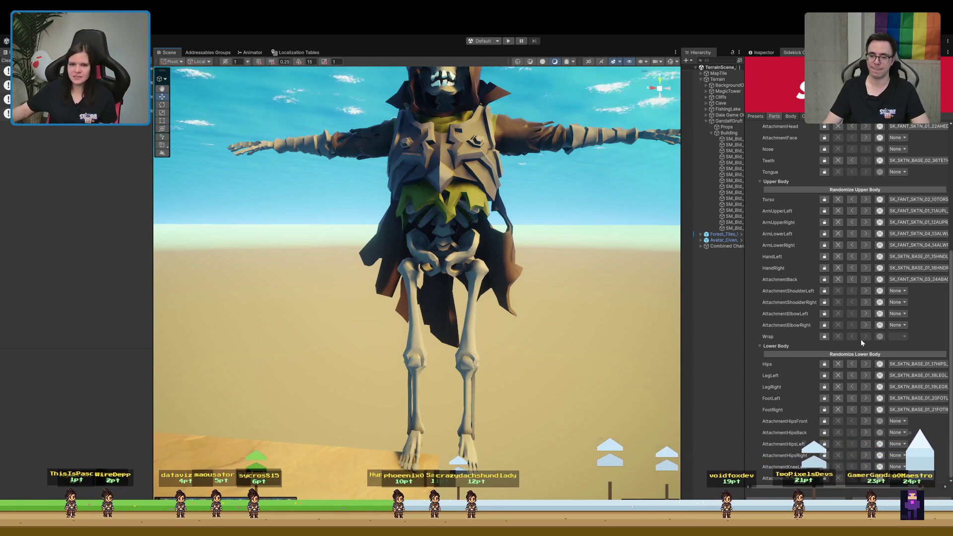
pyautogui.scroll(-5, 538, 287)
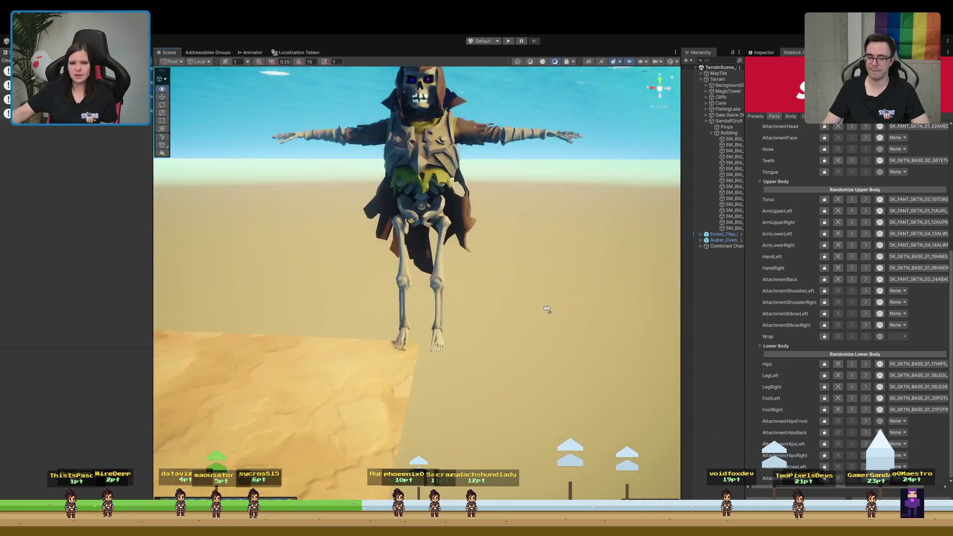
pyautogui.press('f')
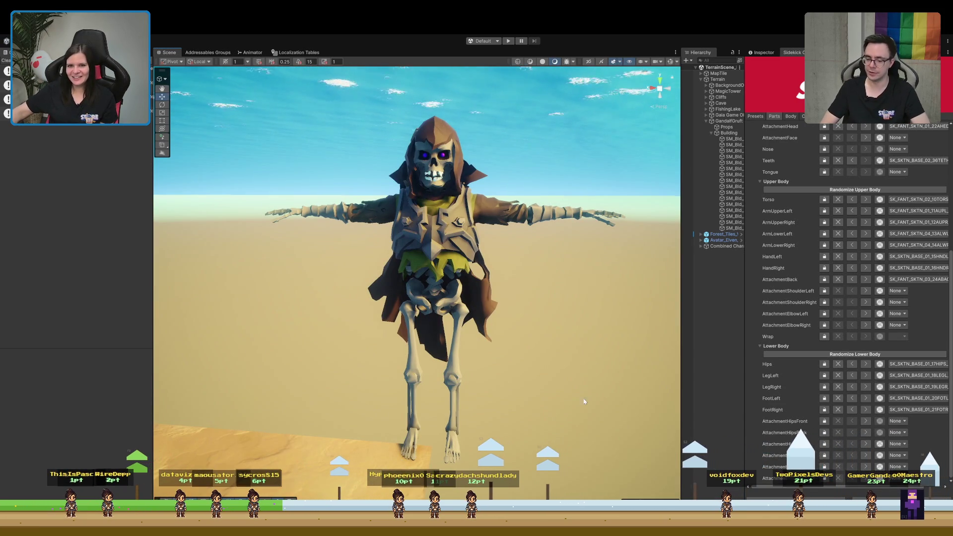
pyautogui.scroll(3, 549, 346)
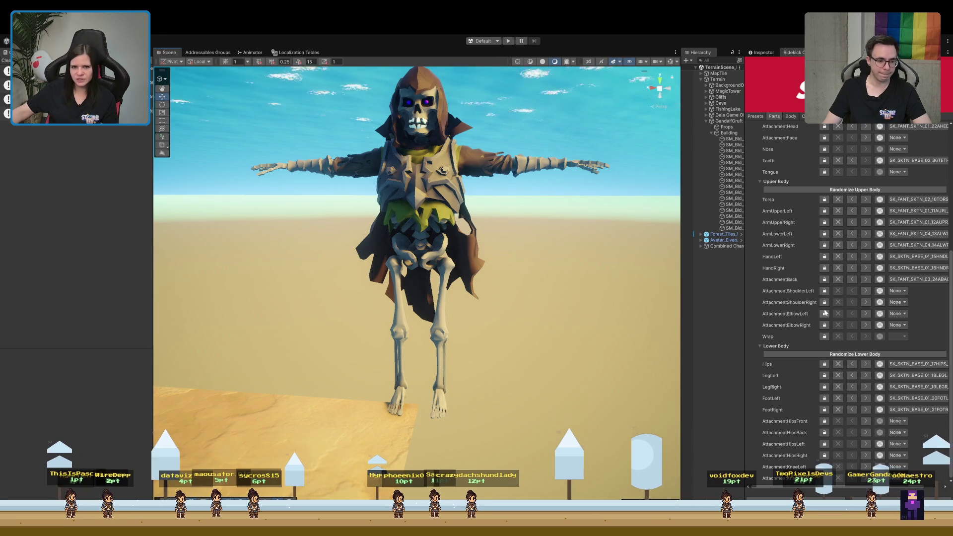
# Try several hip pieces and settle on the wrapped cloth SK_FANT_SKTN_01_17HIPS.
pyautogui.click(866, 364)
pyautogui.click(866, 364)
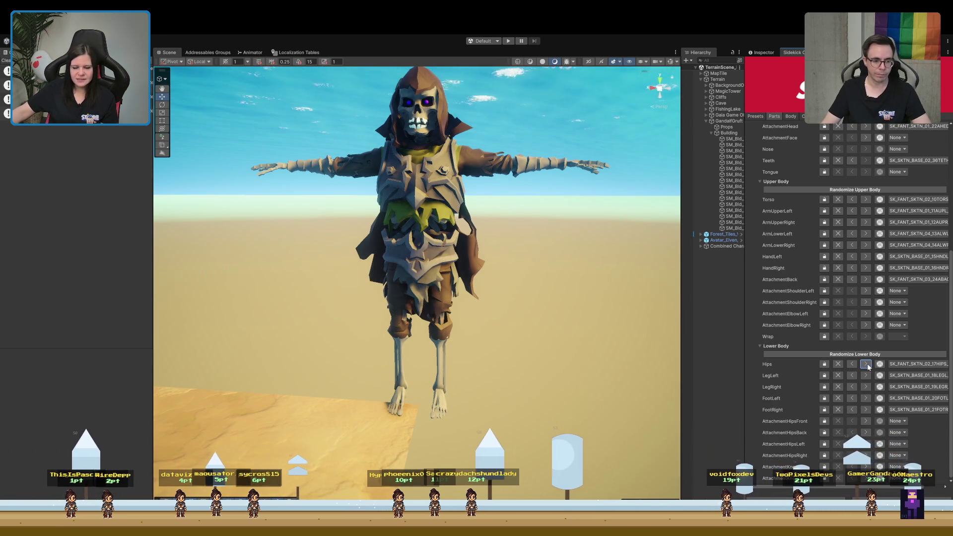
pyautogui.click(866, 364)
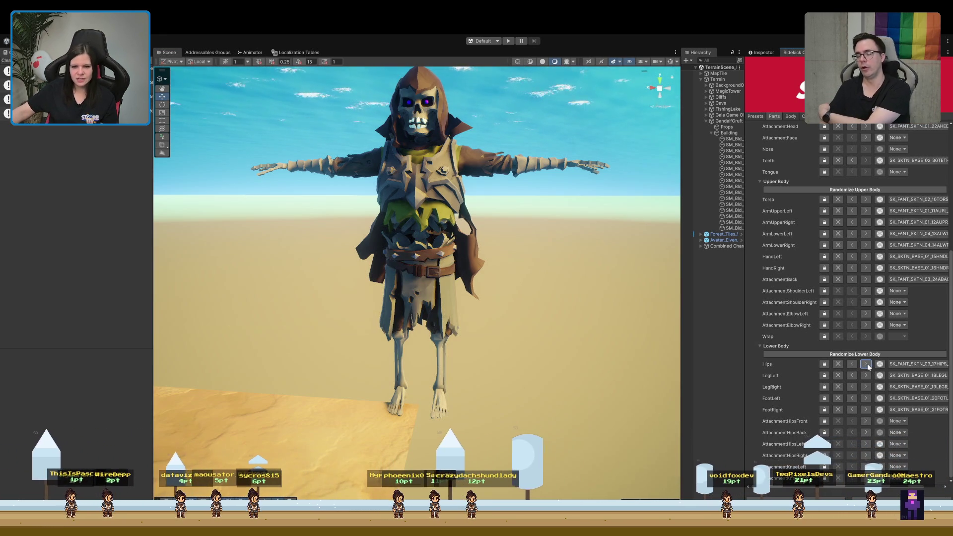
pyautogui.click(866, 364)
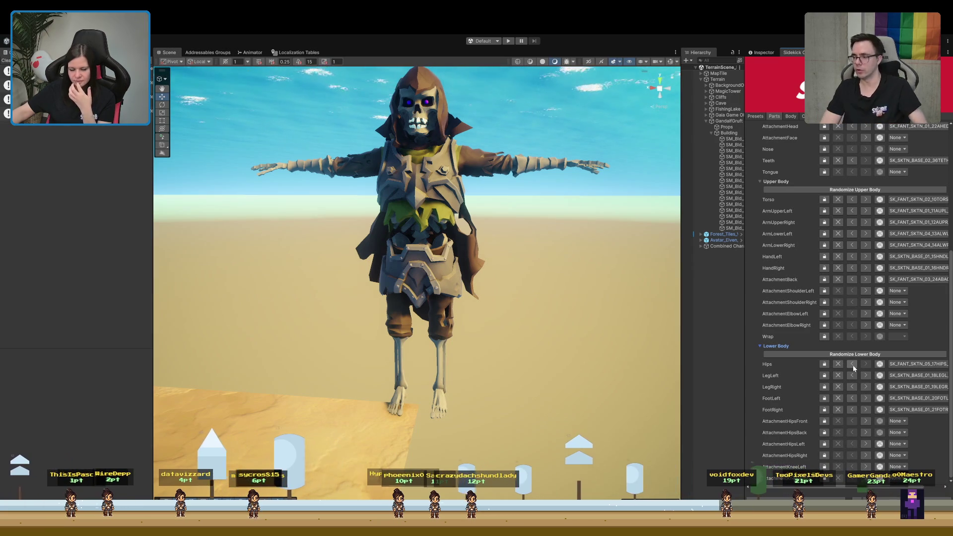
pyautogui.click(854, 368)
pyautogui.click(852, 365)
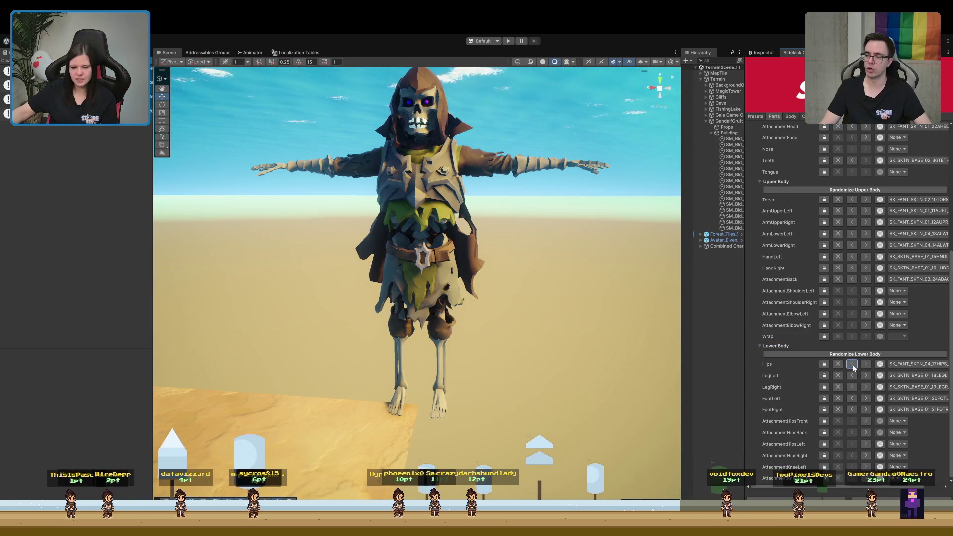
pyautogui.click(853, 365)
pyautogui.click(853, 365)
pyautogui.click(852, 365)
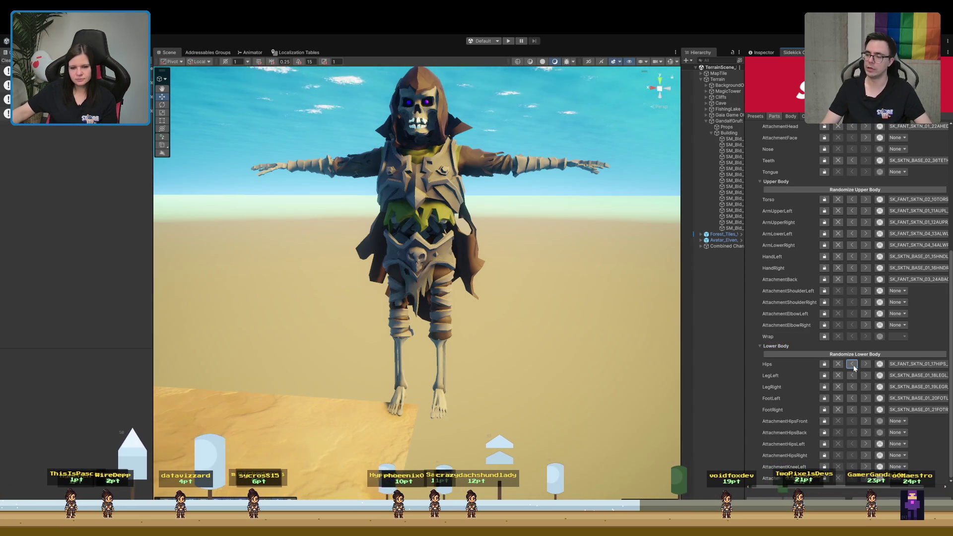
pyautogui.click(853, 365)
pyautogui.click(863, 364)
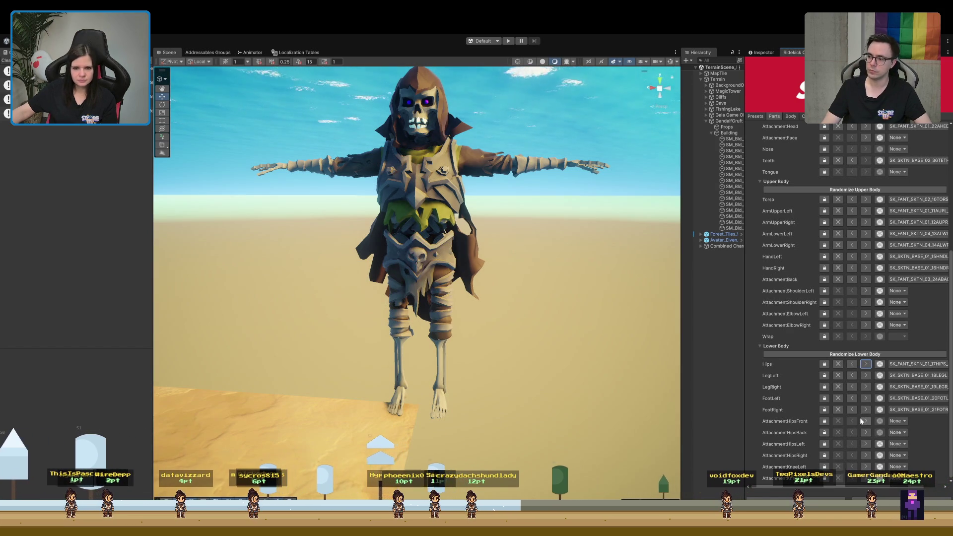
# Try armoured left legs, then return LegLeft to bare-bone SK_SKTN_BASE_01_18LEGL.
pyautogui.click(866, 376)
pyautogui.click(866, 376)
pyautogui.click(865, 376)
pyautogui.click(866, 376)
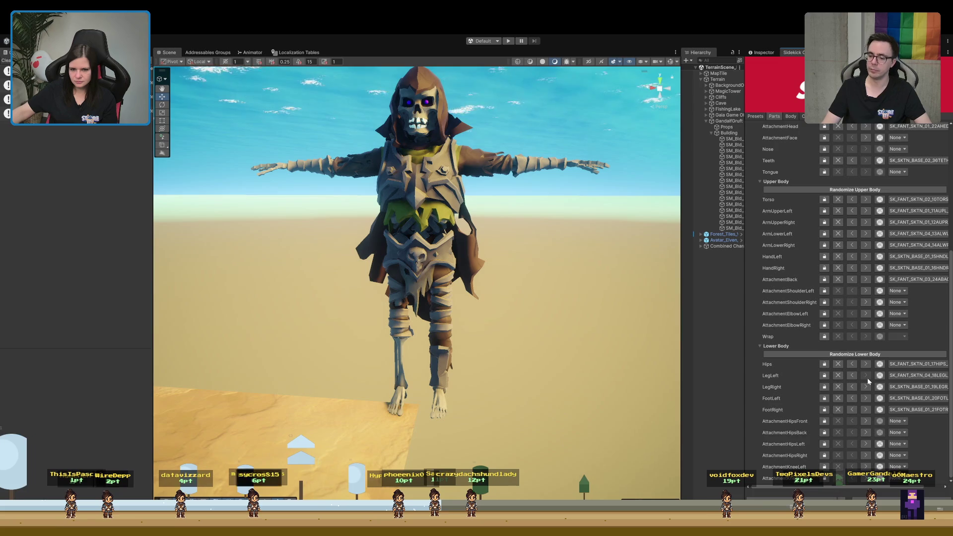
pyautogui.click(852, 376)
pyautogui.click(852, 376)
pyautogui.click(852, 376)
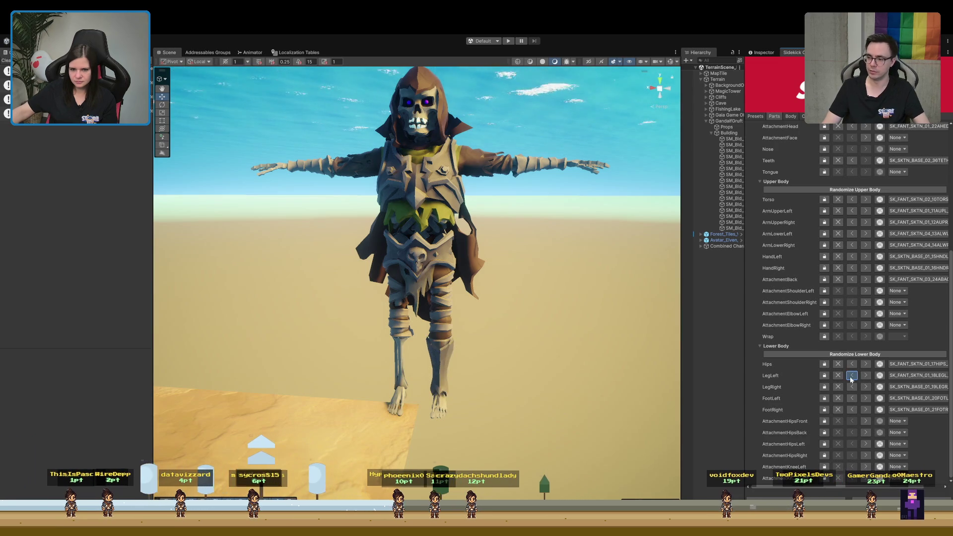
pyautogui.click(851, 376)
pyautogui.scroll(10, 865, 195)
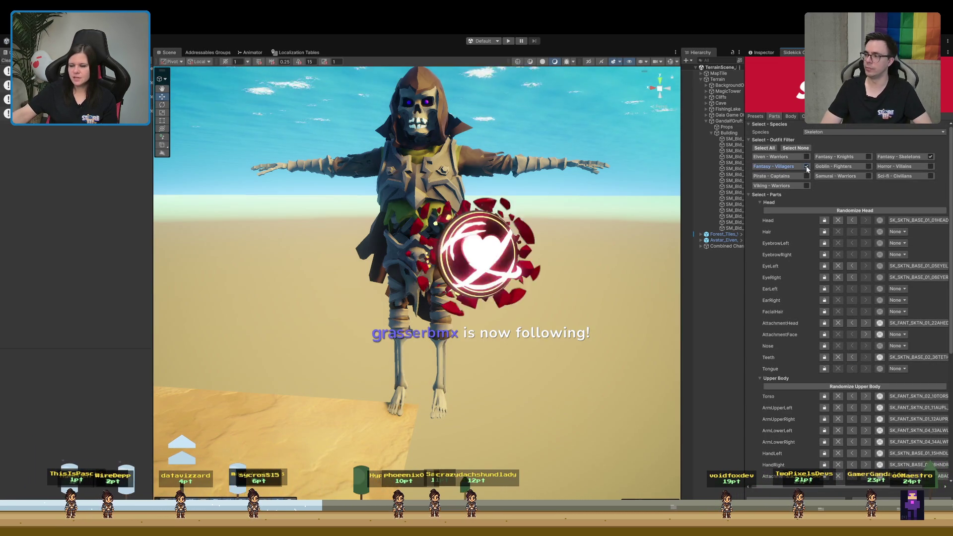
pyautogui.scroll(-5, 819, 213)
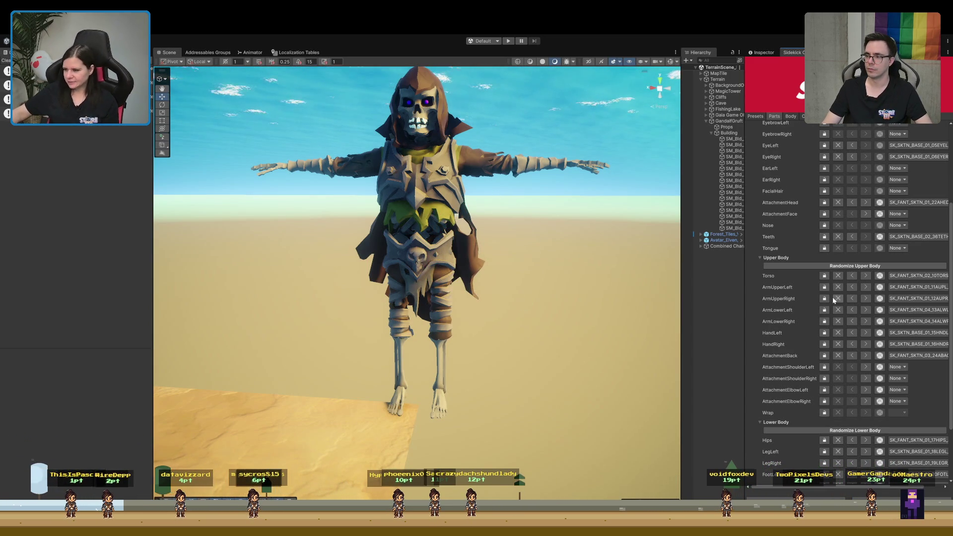
pyautogui.scroll(2, 844, 298)
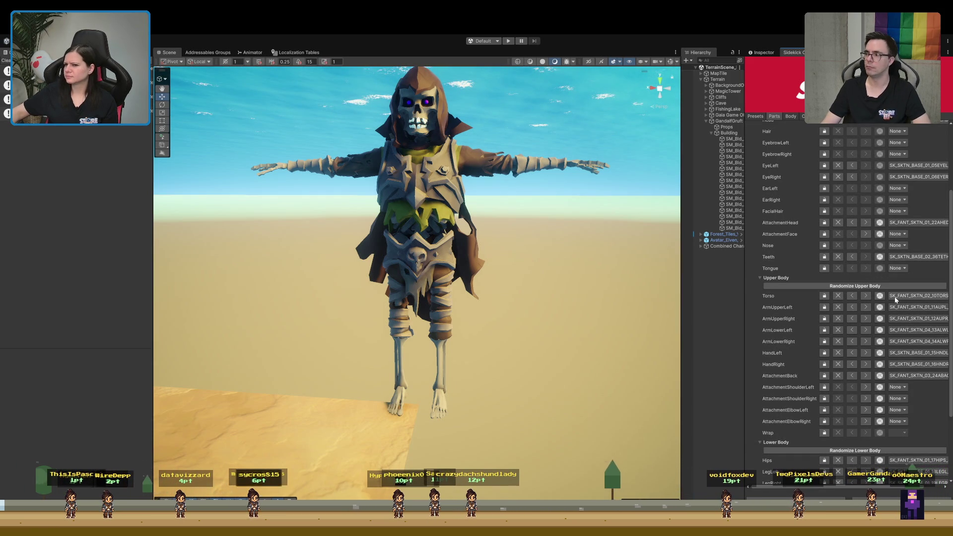
pyautogui.click(852, 296)
pyautogui.click(865, 296)
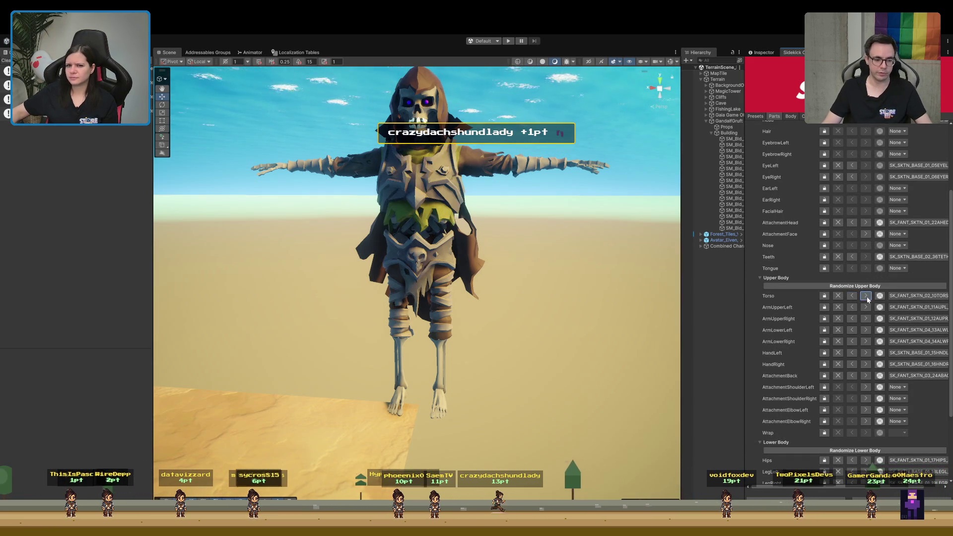
pyautogui.scroll(10, 856, 292)
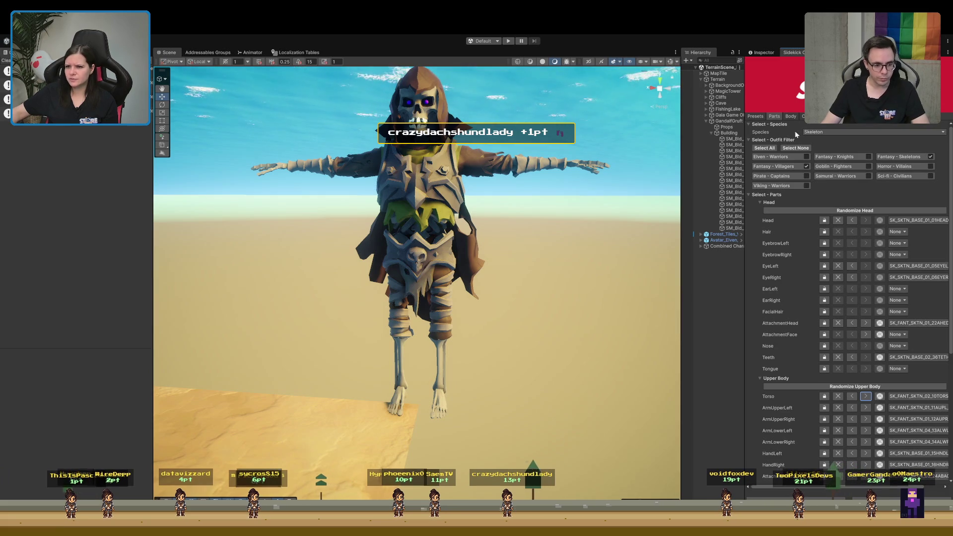
pyautogui.scroll(-7, 804, 171)
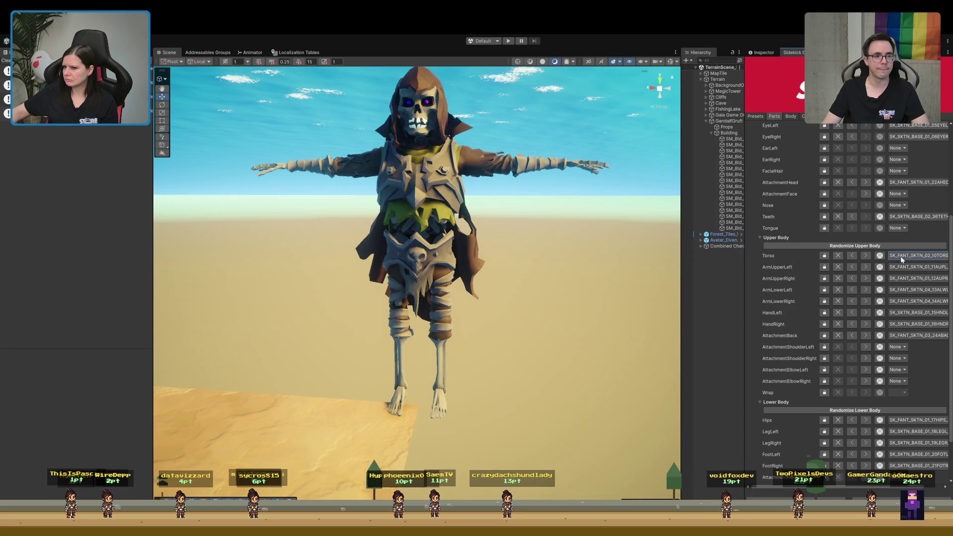
pyautogui.click(865, 255)
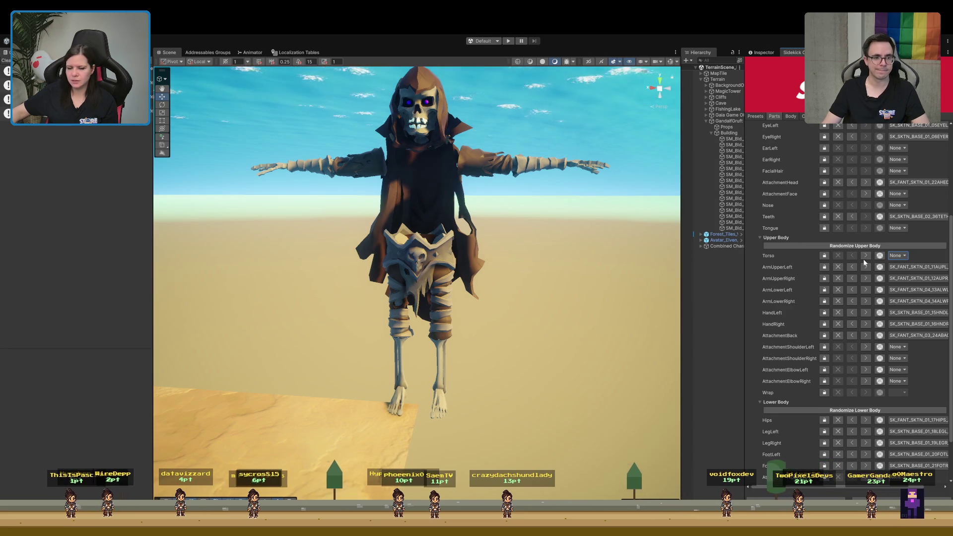
# Cycle the torso back to the bare-rib SK_SKTN_BASE_01_10TORS.
pyautogui.click(865, 256)
pyautogui.click(865, 257)
pyautogui.click(865, 256)
pyautogui.click(865, 256)
pyautogui.click(866, 257)
pyautogui.click(865, 257)
pyautogui.click(865, 256)
pyautogui.click(865, 257)
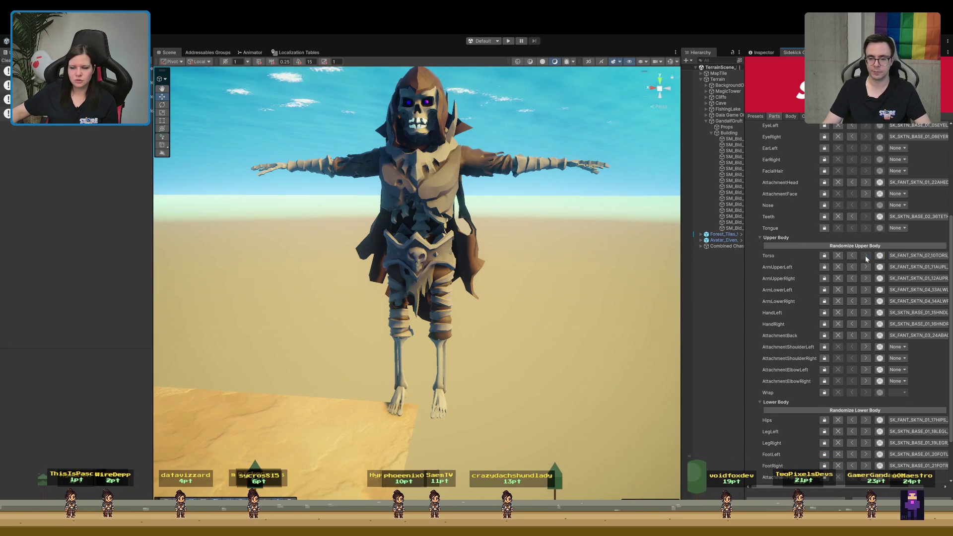
pyautogui.click(865, 256)
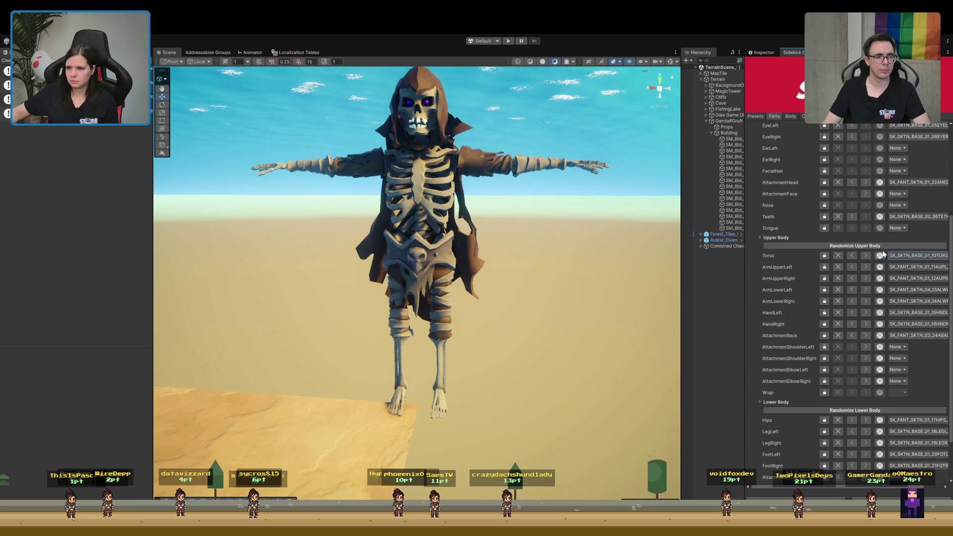
# Untick the Fantasy - Villagers outfit filter.
pyautogui.scroll(5, 877, 243)
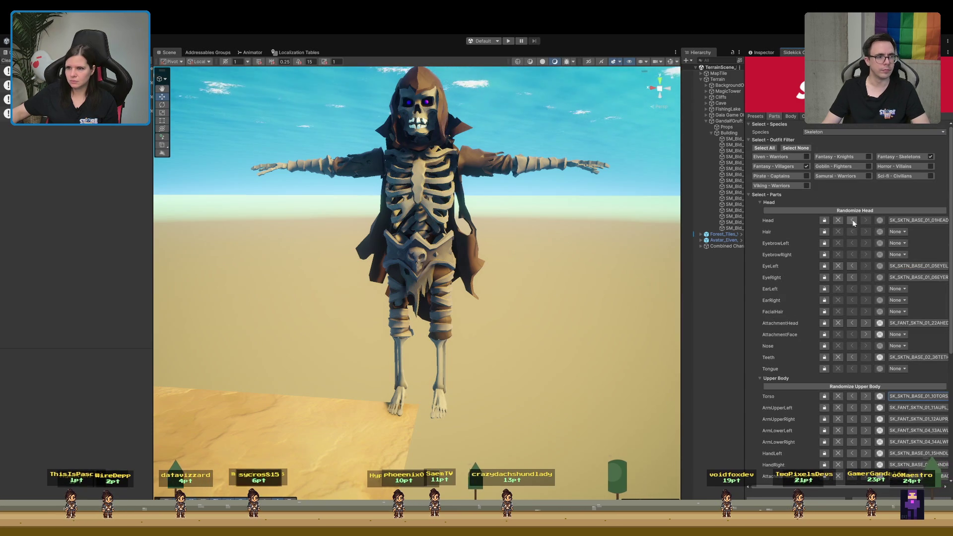
pyautogui.click(806, 166)
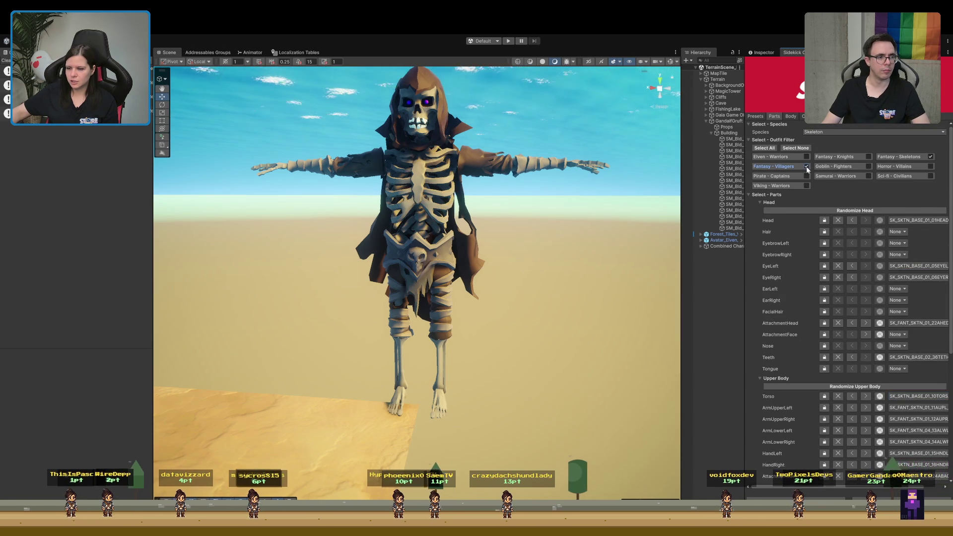
pyautogui.scroll(-3, 817, 192)
pyautogui.scroll(3, 821, 224)
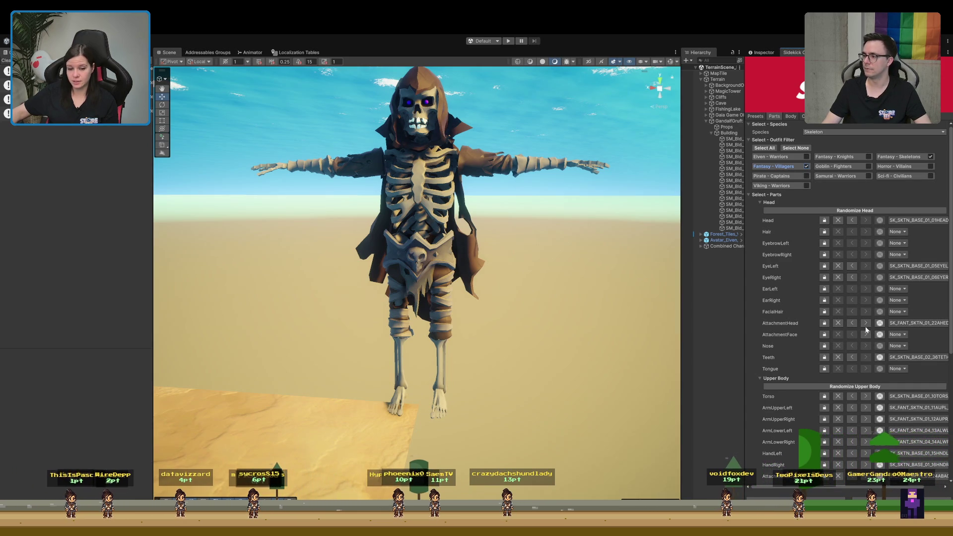
# Switch Species to Human and back to Skeleton, regenerating SK_FANT_SKTN_04_10TORS chest armour.
pyautogui.click(865, 326)
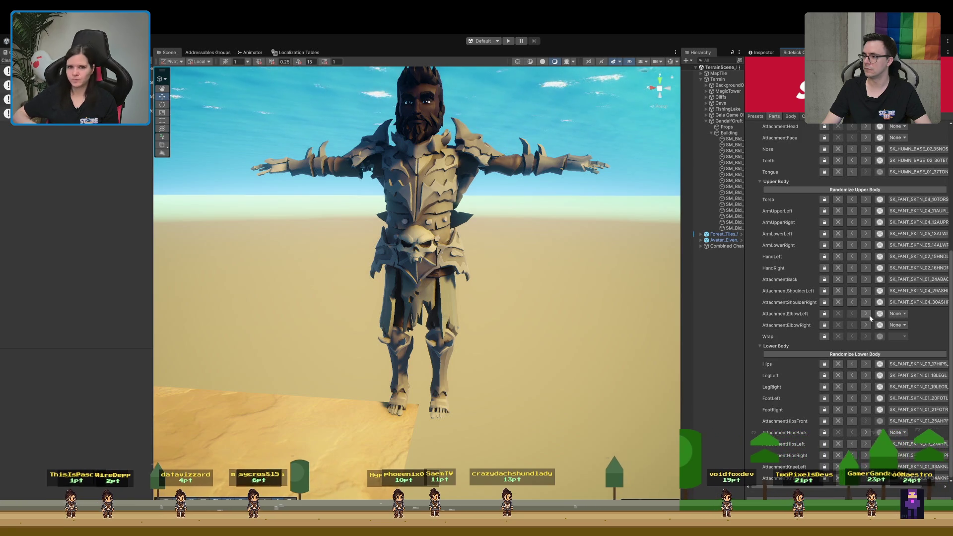
pyautogui.scroll(8, 825, 257)
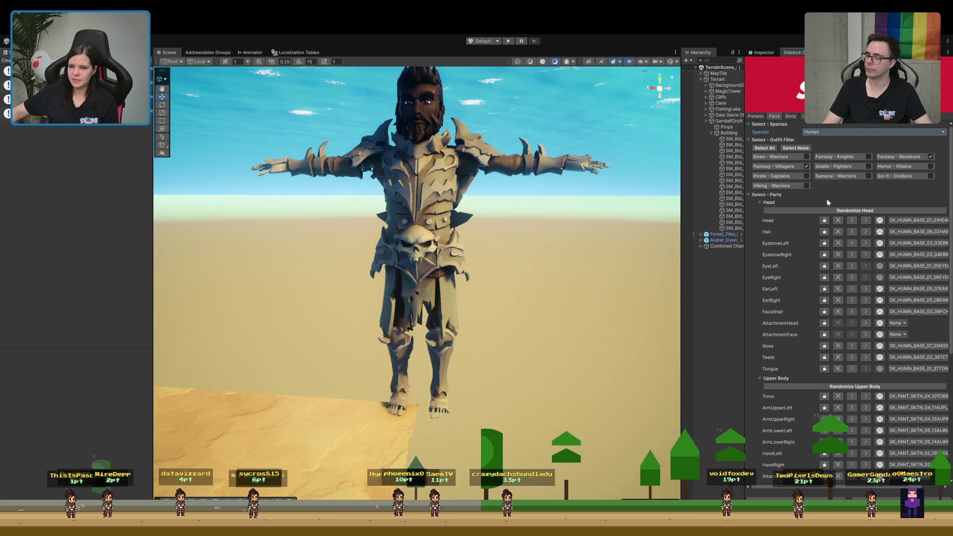
pyautogui.scroll(-4, 808, 251)
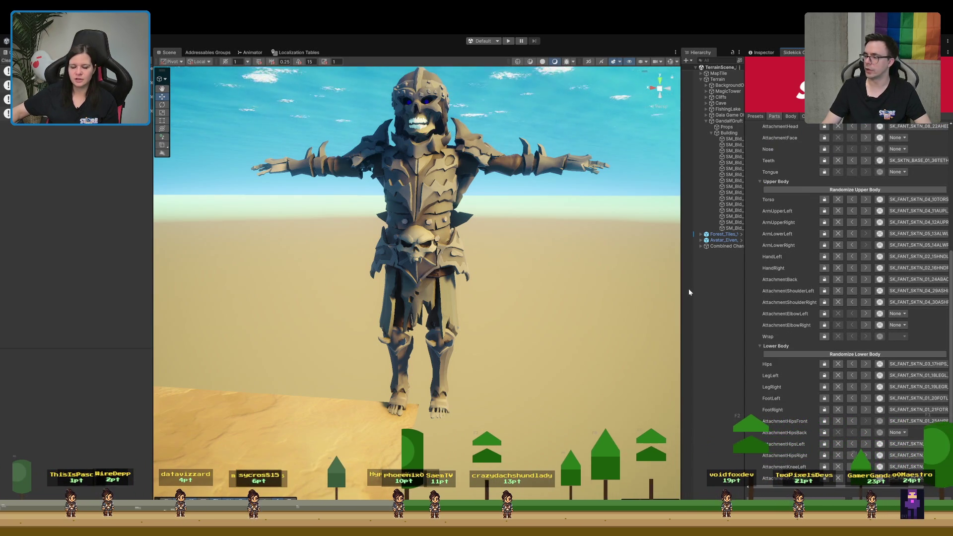
pyautogui.scroll(1, 883, 223)
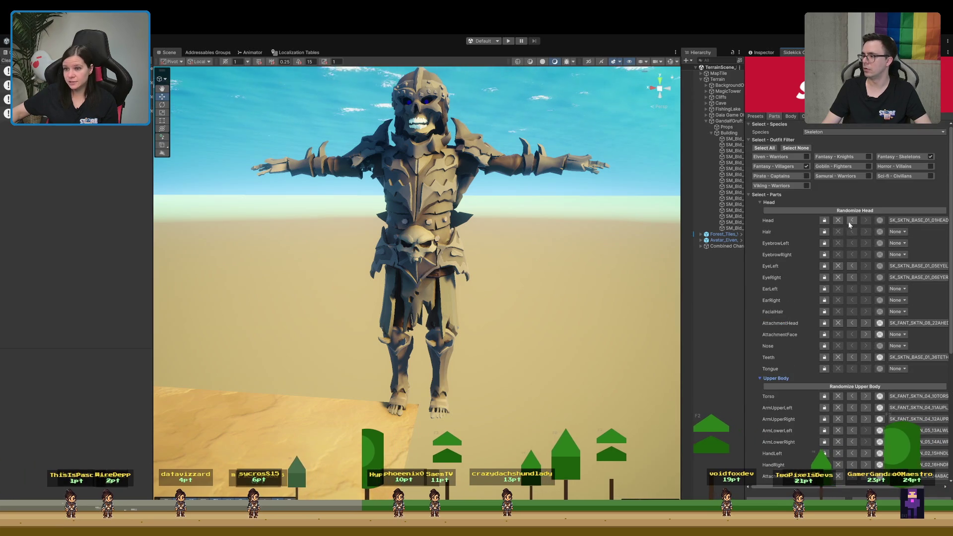
pyautogui.scroll(1, 827, 249)
pyautogui.scroll(4, 827, 252)
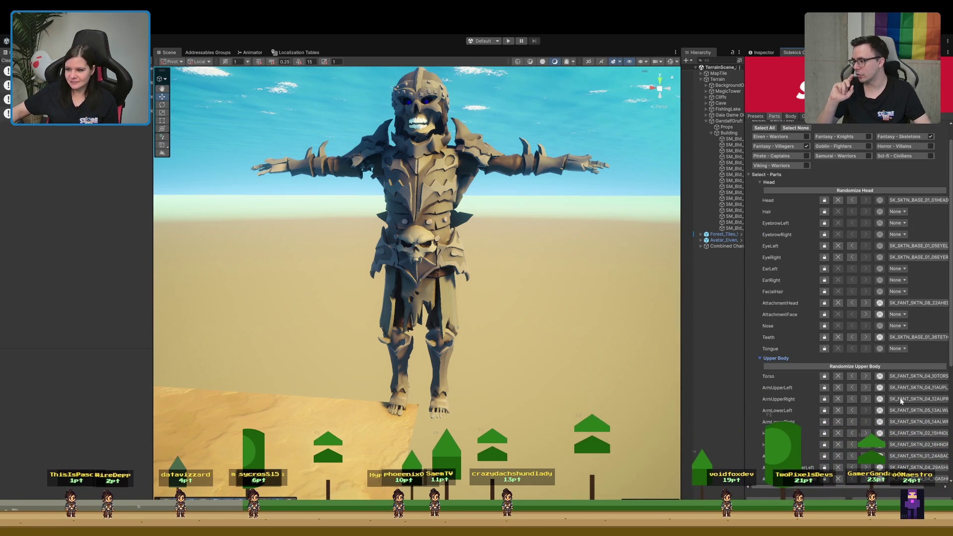
# Cycle the torso back and forth through the chest armour pieces.
pyautogui.click(865, 377)
pyautogui.click(866, 377)
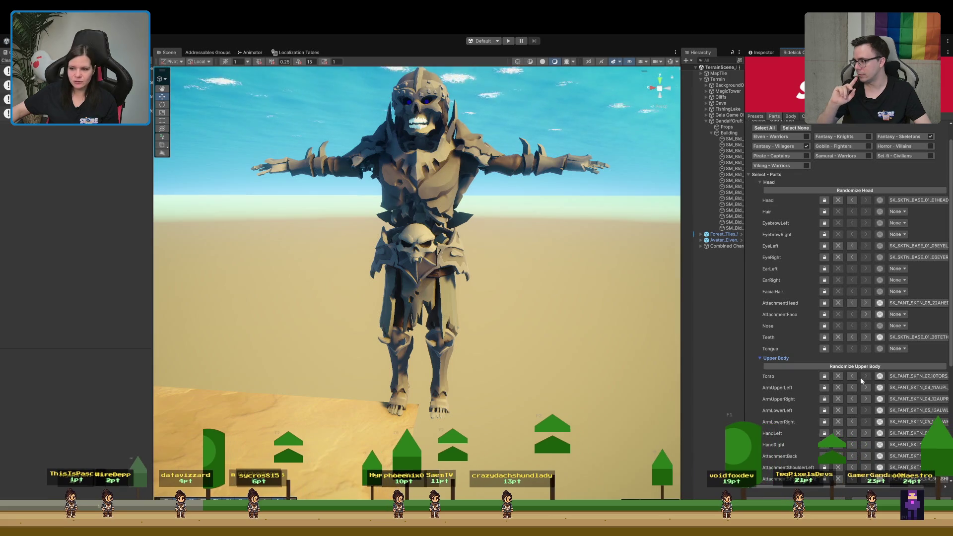
pyautogui.click(851, 376)
pyautogui.click(850, 378)
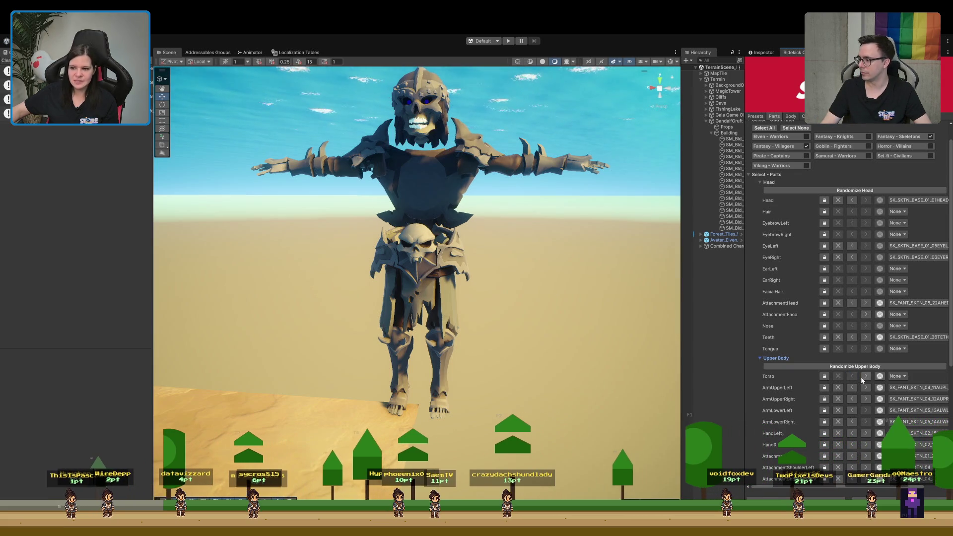
pyautogui.click(865, 377)
pyautogui.click(865, 377)
pyautogui.click(864, 376)
pyautogui.click(865, 376)
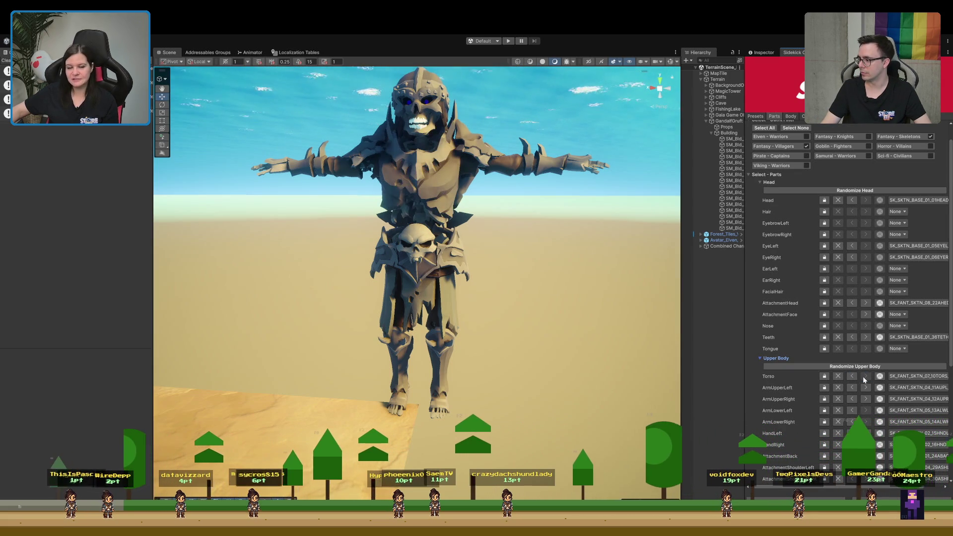
pyautogui.click(855, 377)
pyautogui.click(853, 377)
pyautogui.click(854, 377)
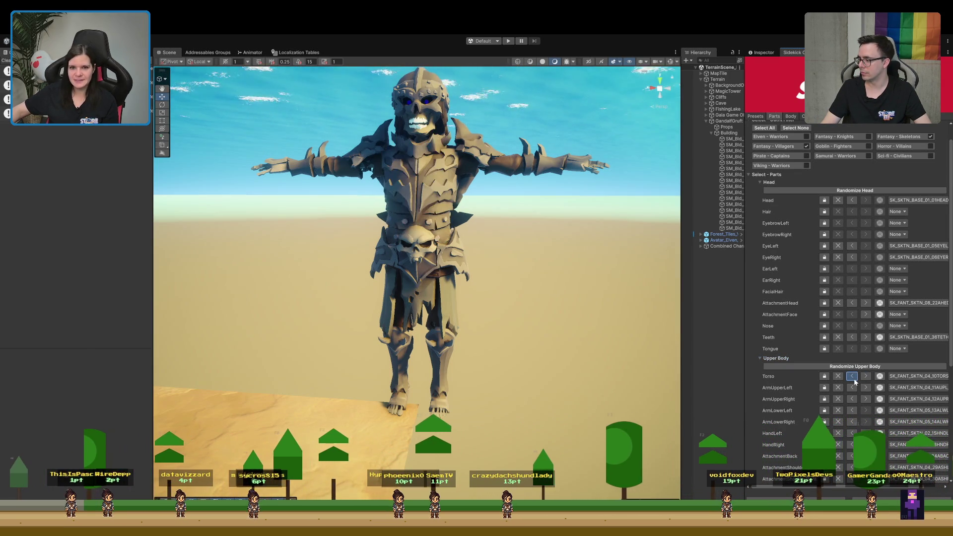
pyautogui.click(853, 377)
# Clear the torso, restore the ribcage, then try yellow-shirted and other chest armours.
pyautogui.click(854, 378)
pyautogui.click(854, 380)
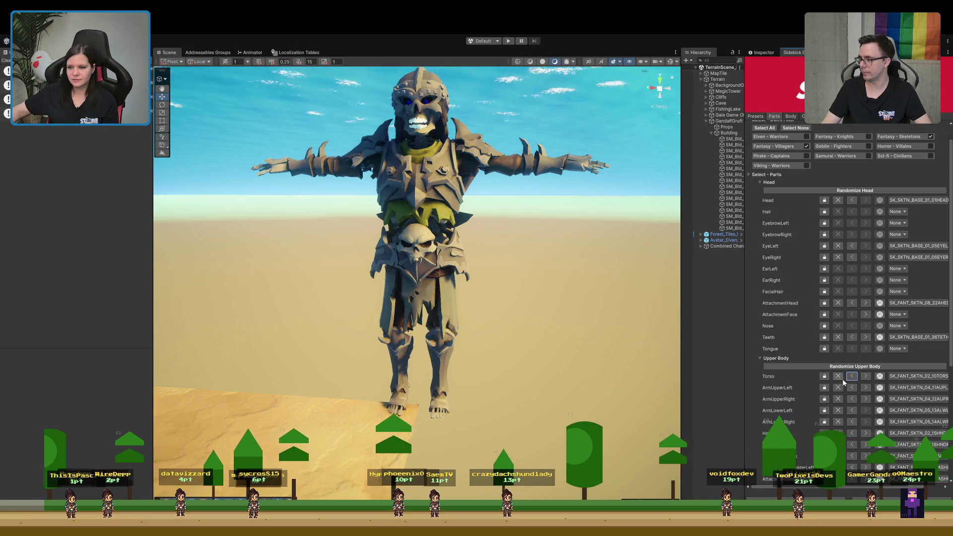
pyautogui.click(853, 379)
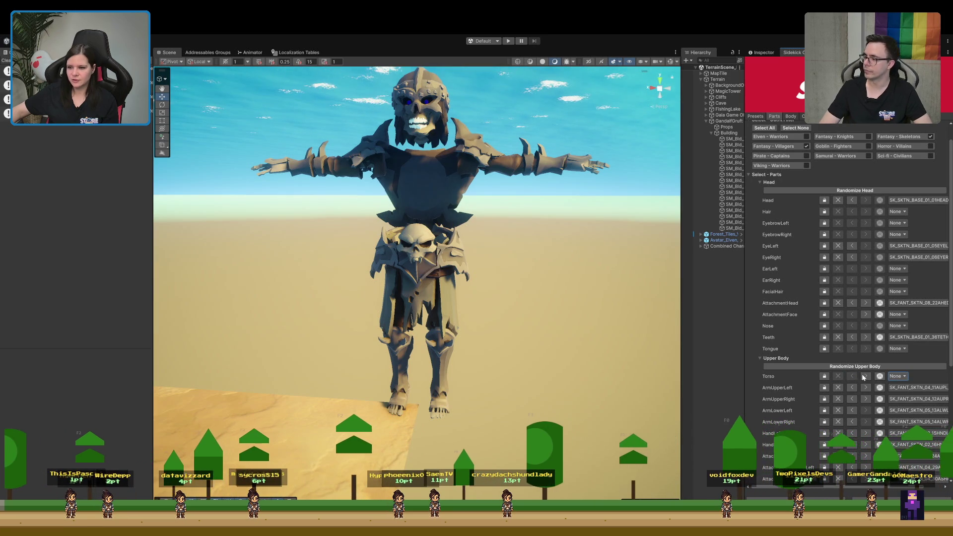
pyautogui.click(865, 377)
pyautogui.click(865, 377)
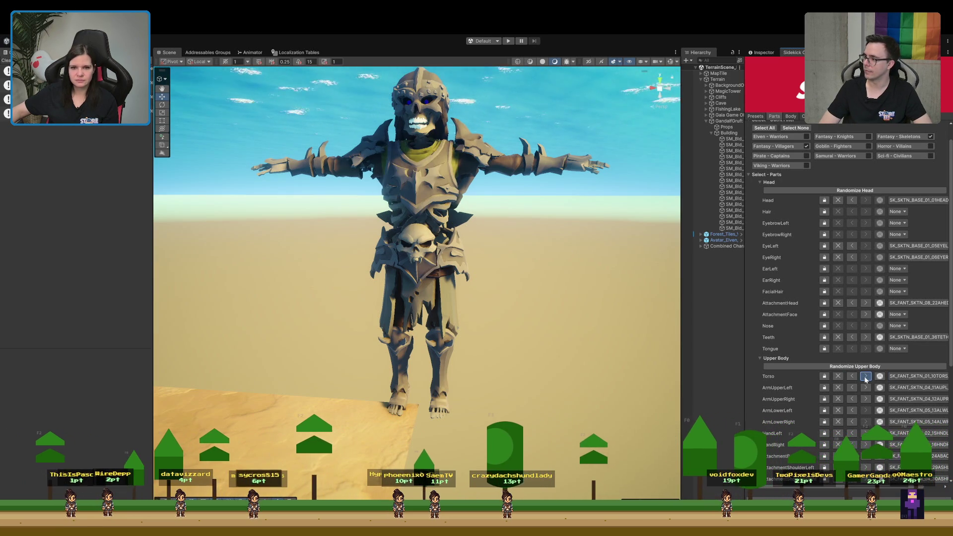
pyautogui.click(865, 377)
pyautogui.click(863, 377)
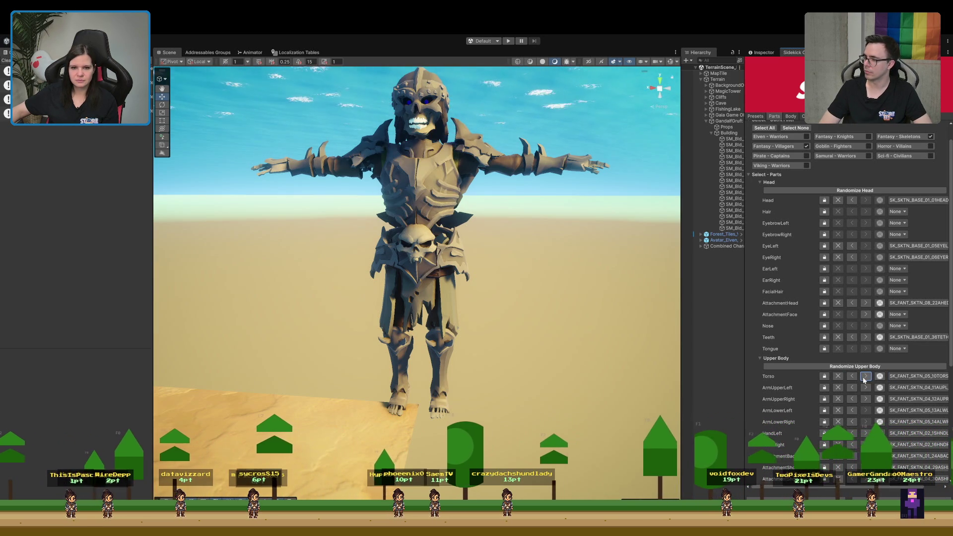
pyautogui.click(863, 376)
# Glance at the character presets, then set the torso to bare-rib SK_SKTN_BASE_01_10TORS.
pyautogui.click(755, 116)
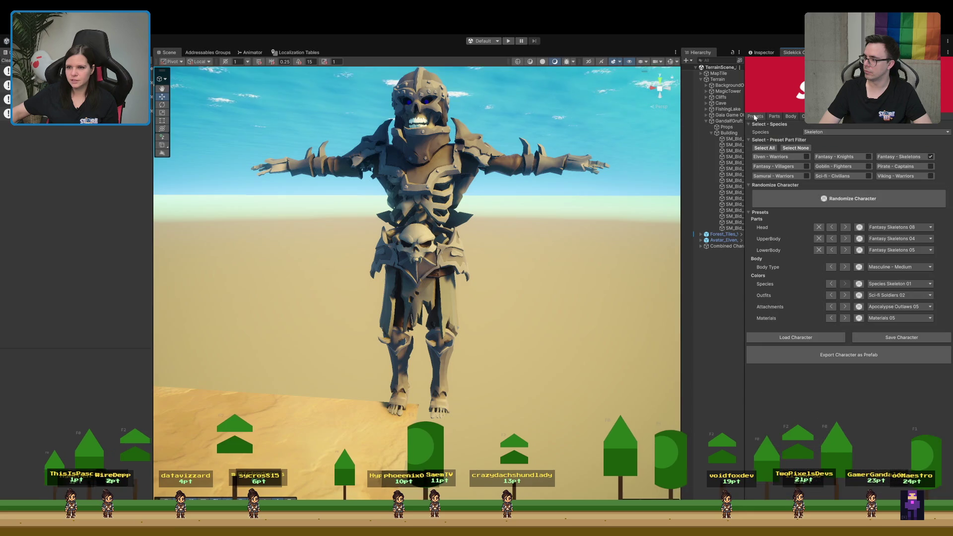
pyautogui.click(806, 166)
pyautogui.click(774, 116)
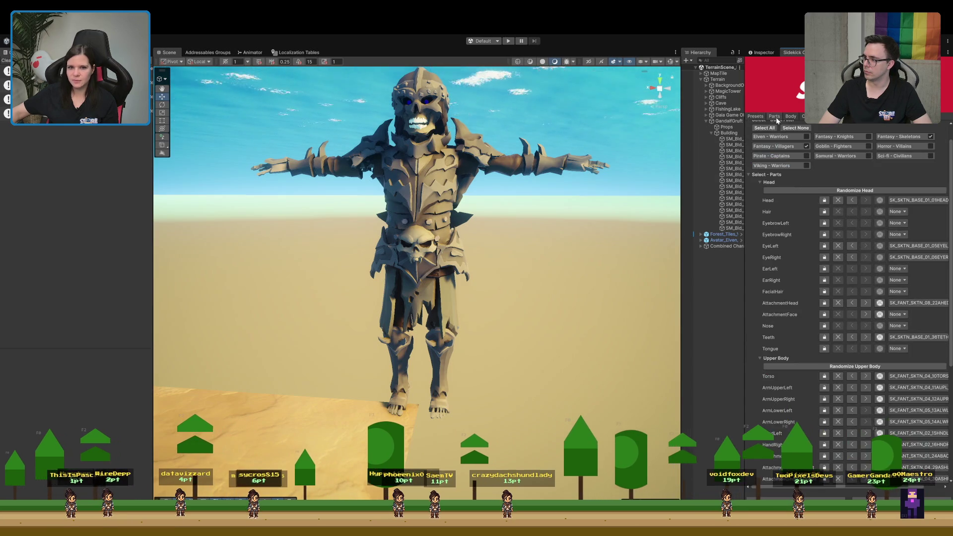
pyautogui.scroll(-5, 869, 306)
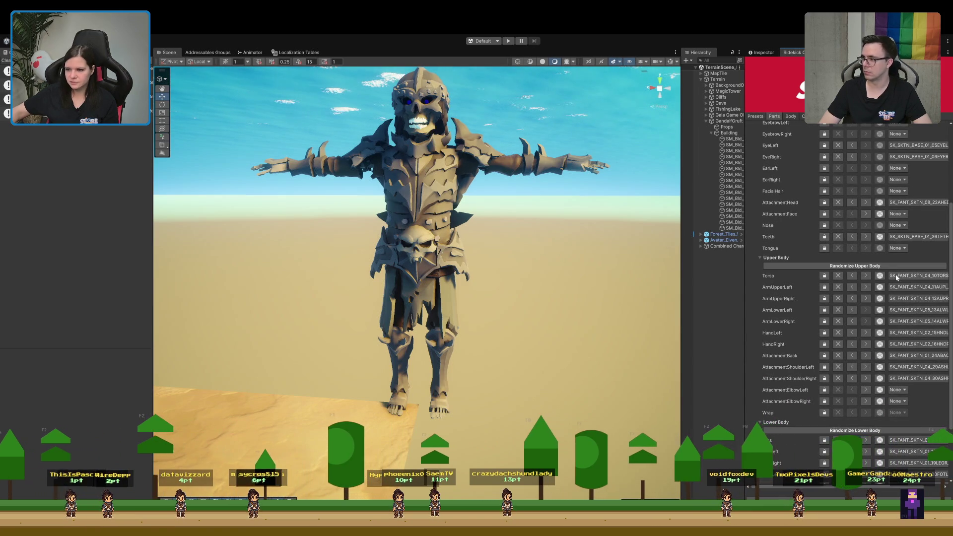
pyautogui.click(852, 277)
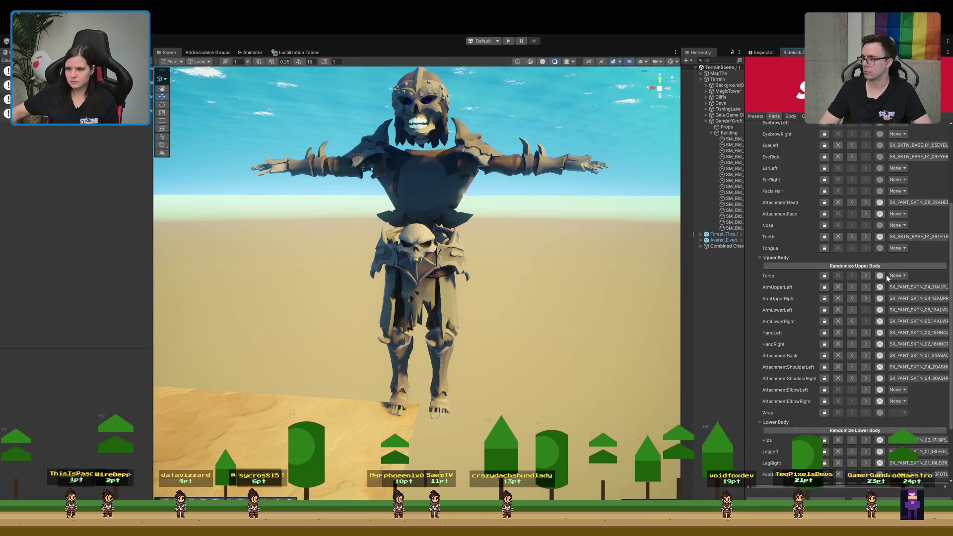
pyautogui.click(866, 276)
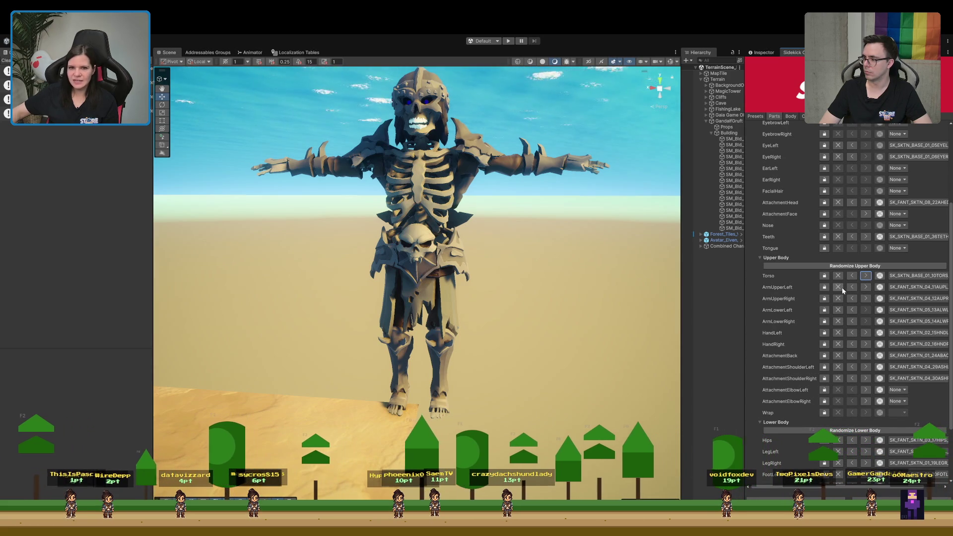
# Remove both shoulder pads and swap the skeleton's back attachment to a different piece.
pyautogui.click(838, 376)
pyautogui.click(837, 367)
pyautogui.moveTo(447, 278); pyautogui.dragTo(270, 251)
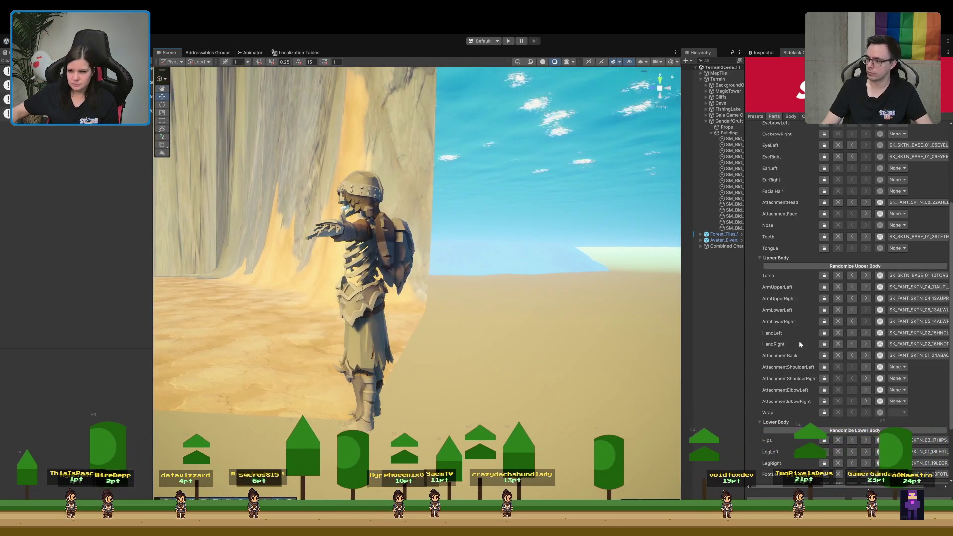
pyautogui.click(865, 356)
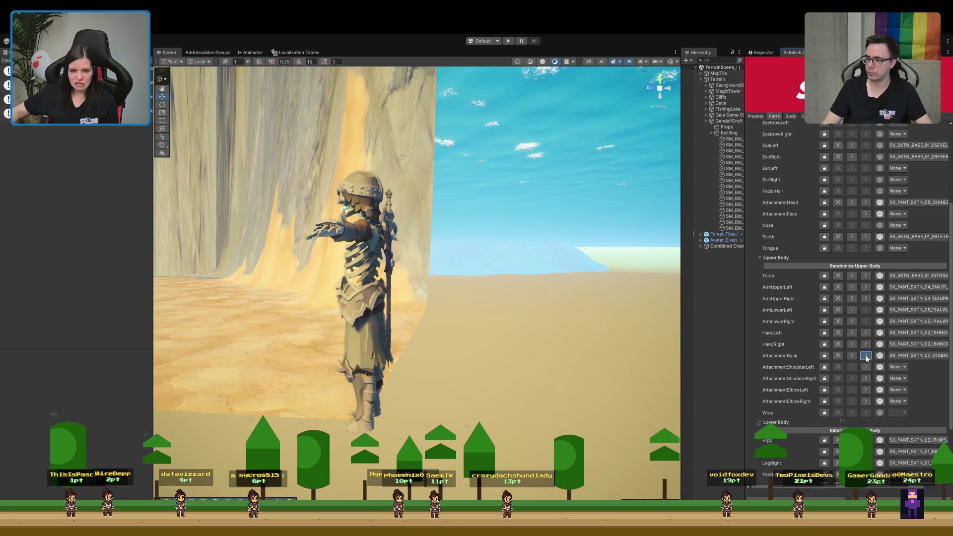
pyautogui.click(865, 356)
pyautogui.moveTo(620, 278); pyautogui.dragTo(698, 307)
pyautogui.press('f')
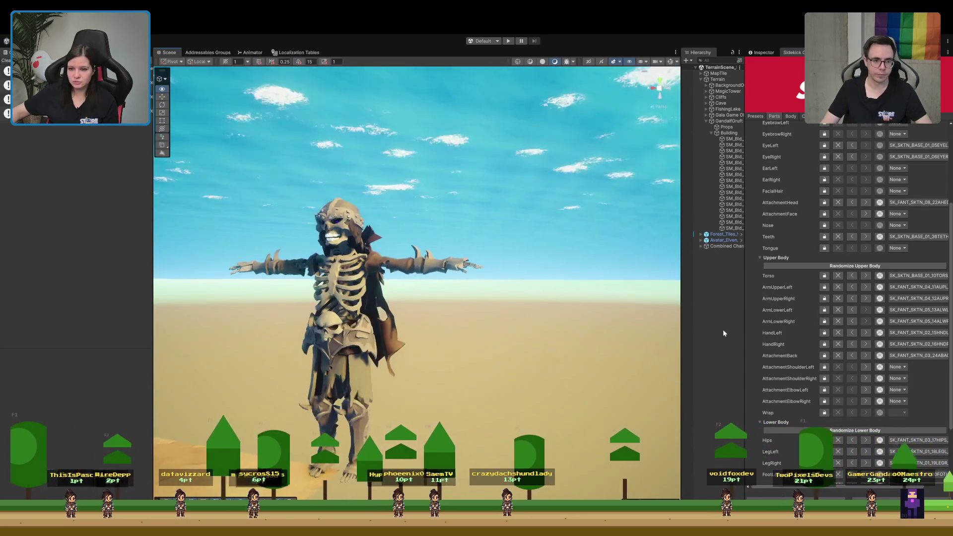
pyautogui.scroll(5, 846, 171)
pyautogui.moveTo(439, 290); pyautogui.dragTo(497, 287)
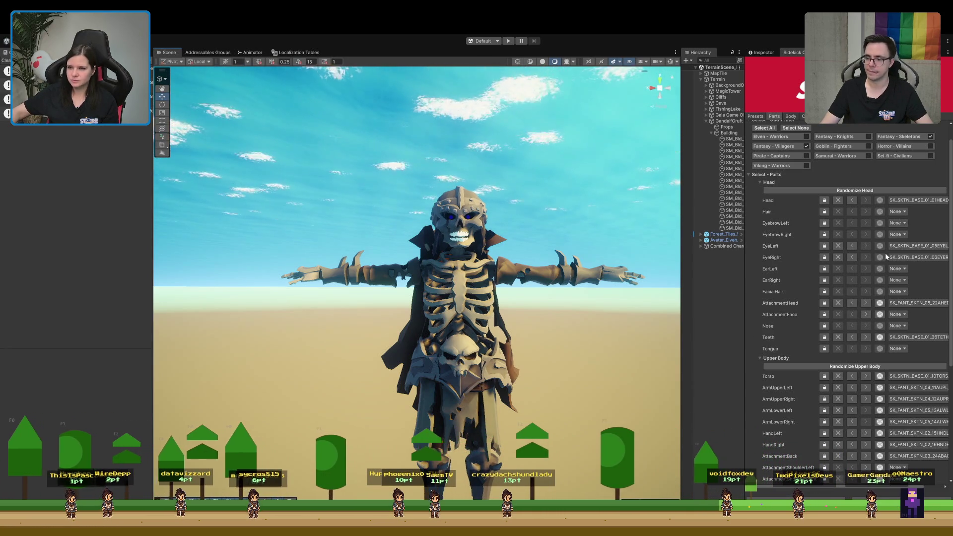
# Step the head attachment through helmets to the brown hood, 01_22AHED.
pyautogui.click(865, 303)
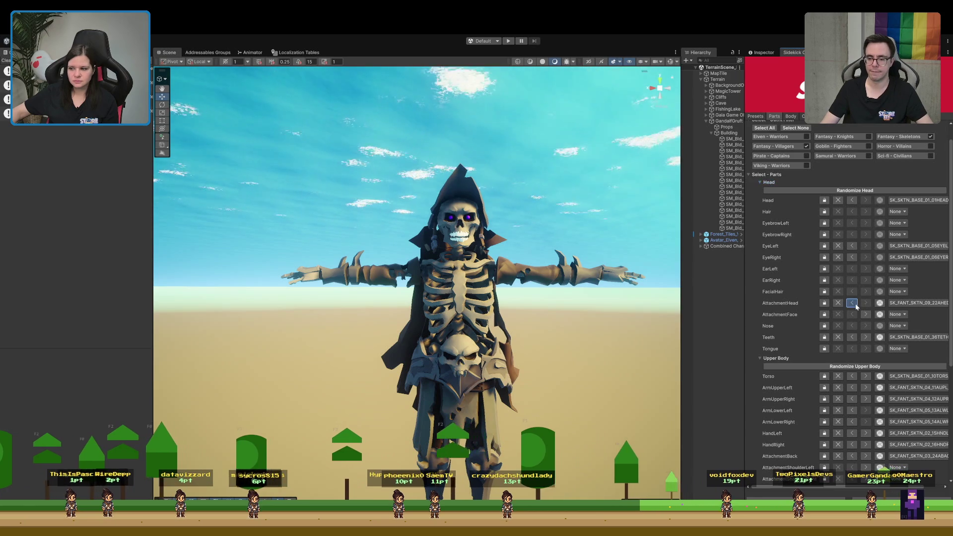
pyautogui.click(856, 305)
pyautogui.click(855, 304)
pyautogui.click(855, 305)
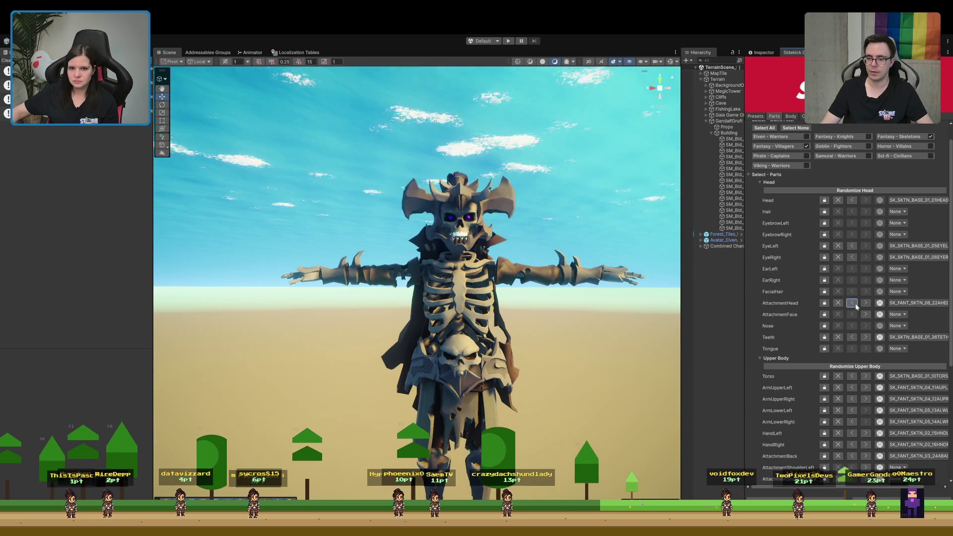
pyautogui.click(856, 304)
pyautogui.click(856, 304)
pyautogui.click(855, 304)
pyautogui.click(855, 304)
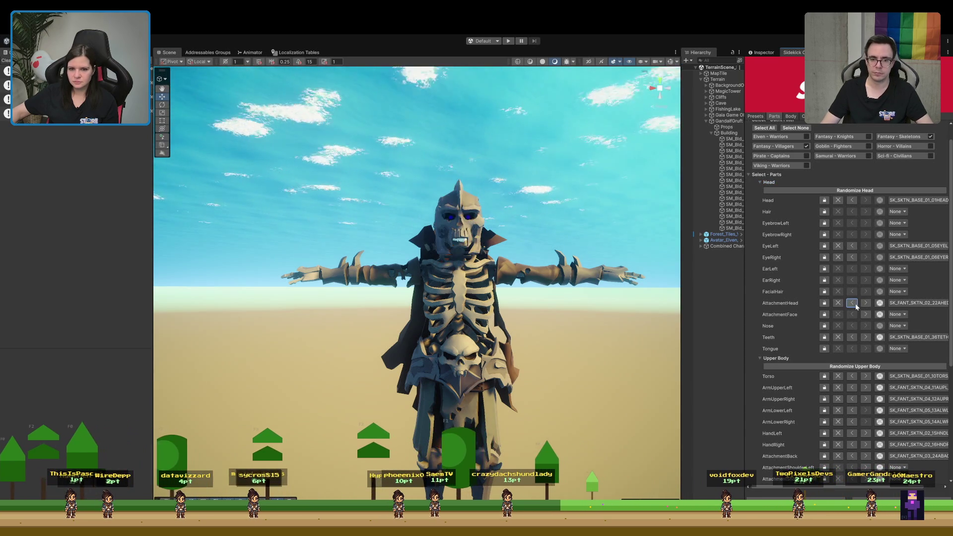
pyautogui.click(856, 304)
pyautogui.moveTo(546, 348); pyautogui.dragTo(561, 370)
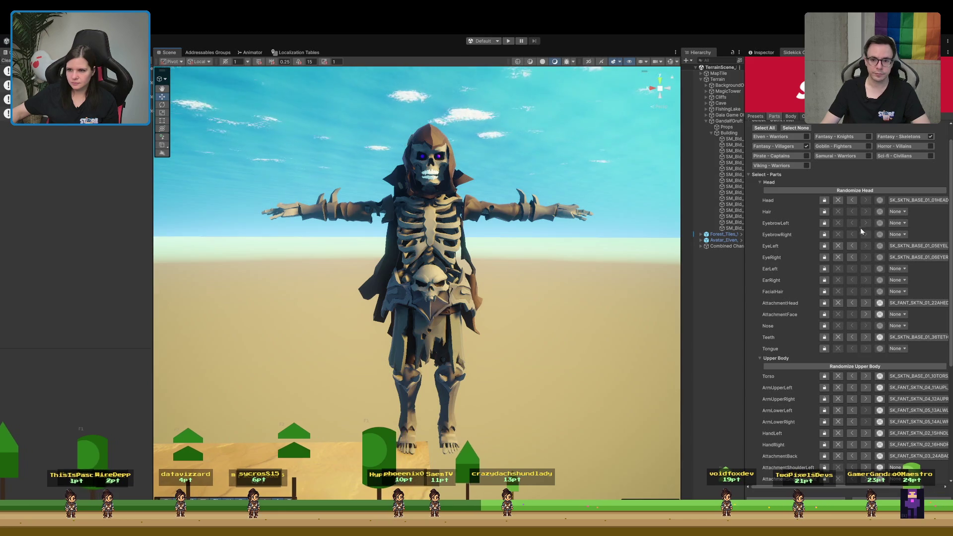
# Cycle the torso pieces to the SK_FANT_SKTN_02_10TORS chest armour over the ribcage.
pyautogui.click(866, 376)
pyautogui.click(866, 376)
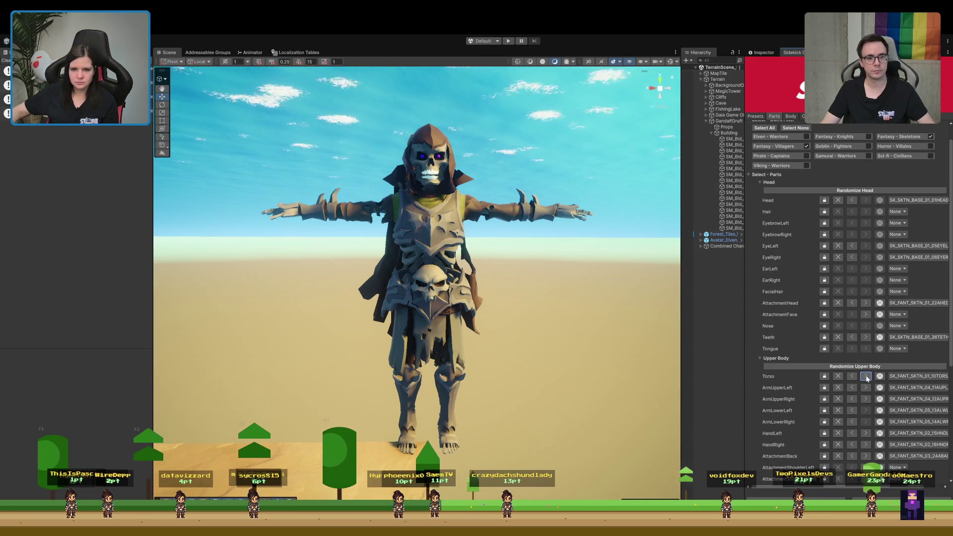
pyautogui.click(866, 376)
pyautogui.click(866, 376)
pyautogui.click(865, 376)
pyautogui.click(865, 376)
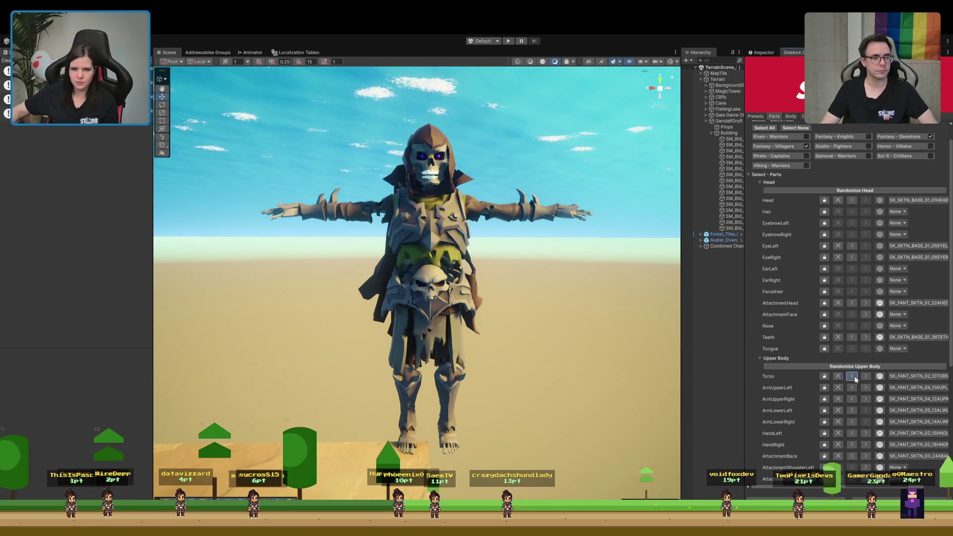
pyautogui.click(866, 376)
pyautogui.click(865, 377)
pyautogui.click(866, 376)
pyautogui.click(865, 377)
pyautogui.moveTo(437, 323)
pyautogui.mouseDown()
pyautogui.moveTo(432, 347)
pyautogui.moveTo(428, 317)
pyautogui.mouseUp()
pyautogui.scroll(-8, 832, 356)
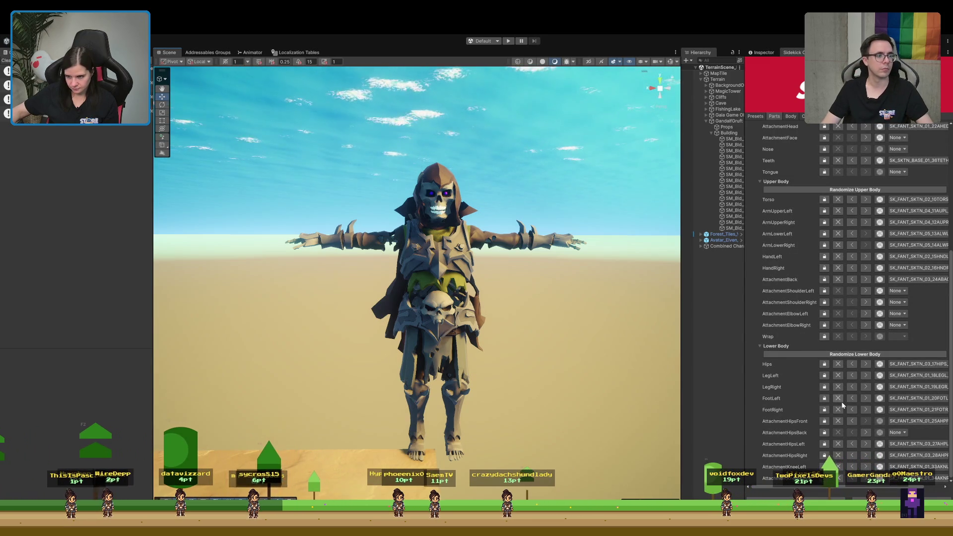
# Clear the left knee, both hip attachments and the skull hip-front piece.
pyautogui.click(838, 467)
pyautogui.click(838, 455)
pyautogui.click(838, 444)
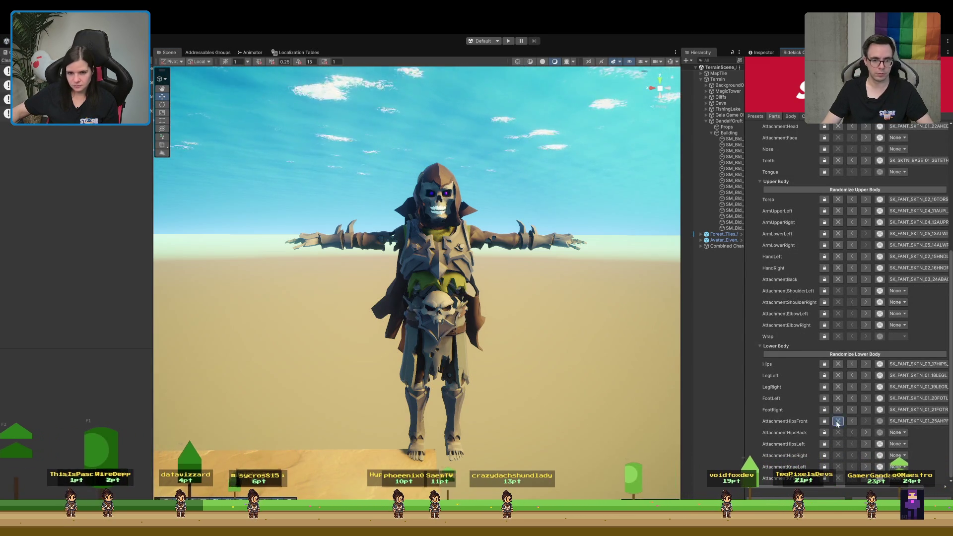
pyautogui.click(838, 420)
pyautogui.moveTo(443, 351); pyautogui.dragTo(492, 328)
pyautogui.scroll(5, 492, 328)
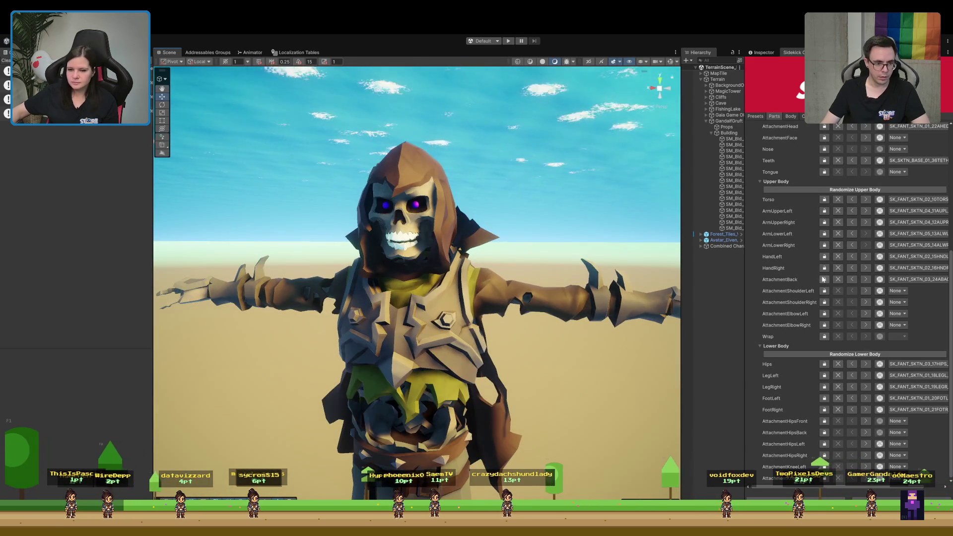
pyautogui.scroll(-2, 495, 324)
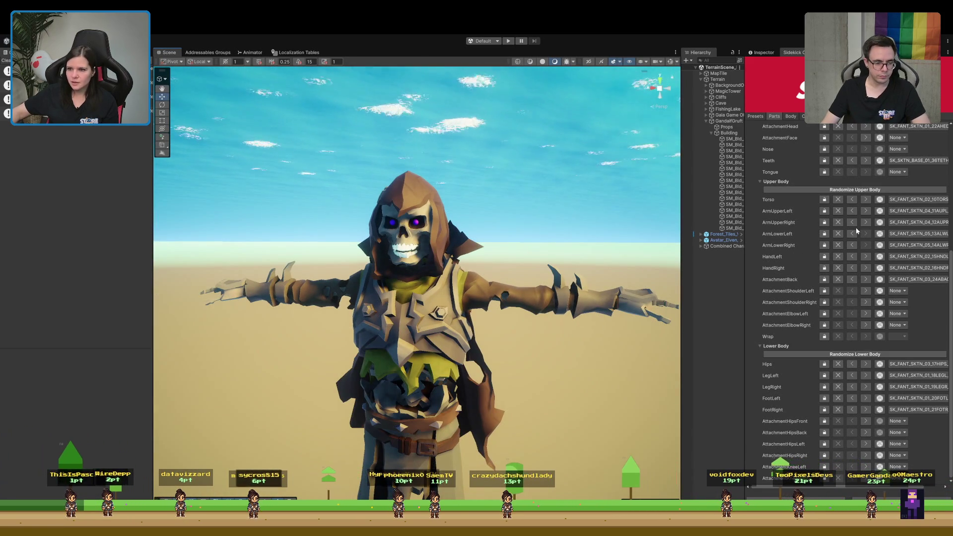
# Switch the left upper arm to an unspiked piece and change both forearm pieces.
pyautogui.click(865, 211)
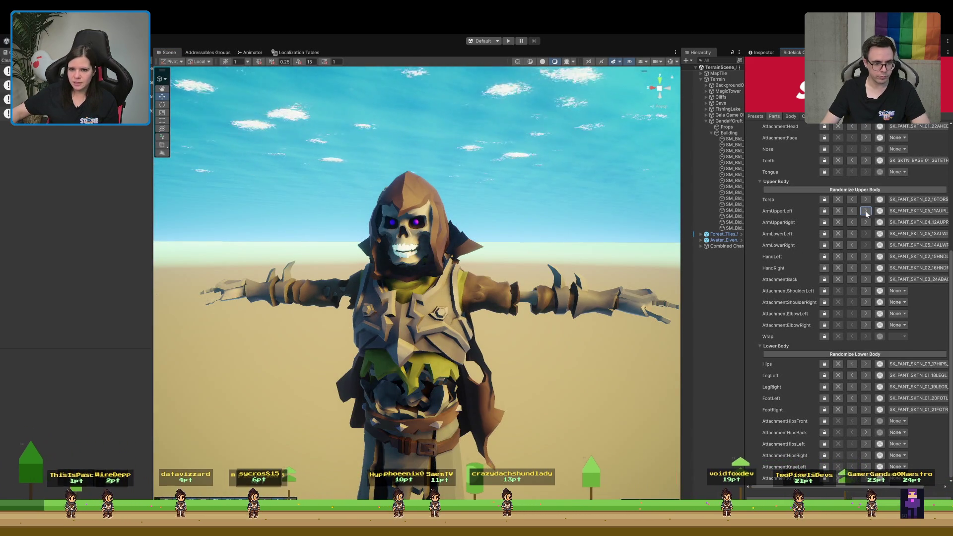
pyautogui.click(865, 211)
pyautogui.click(851, 211)
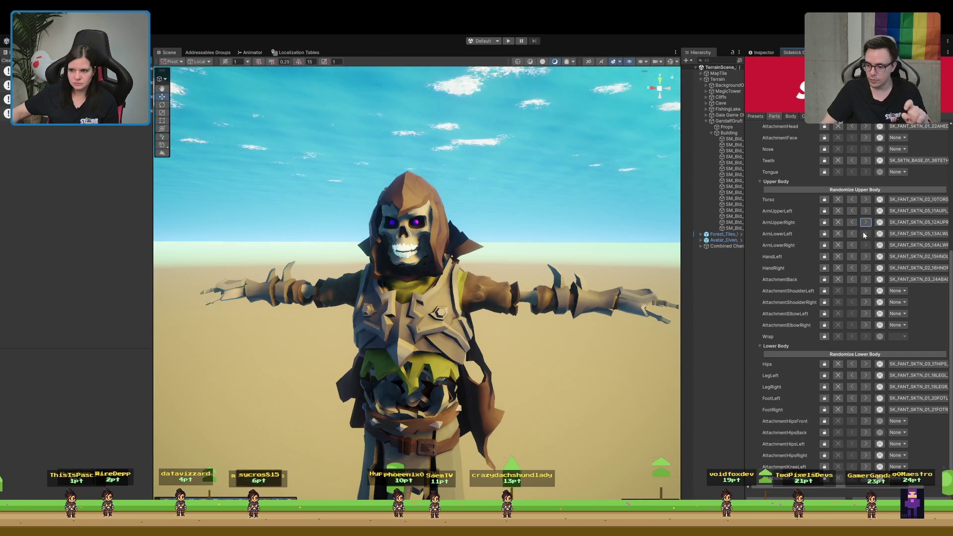
pyautogui.click(857, 234)
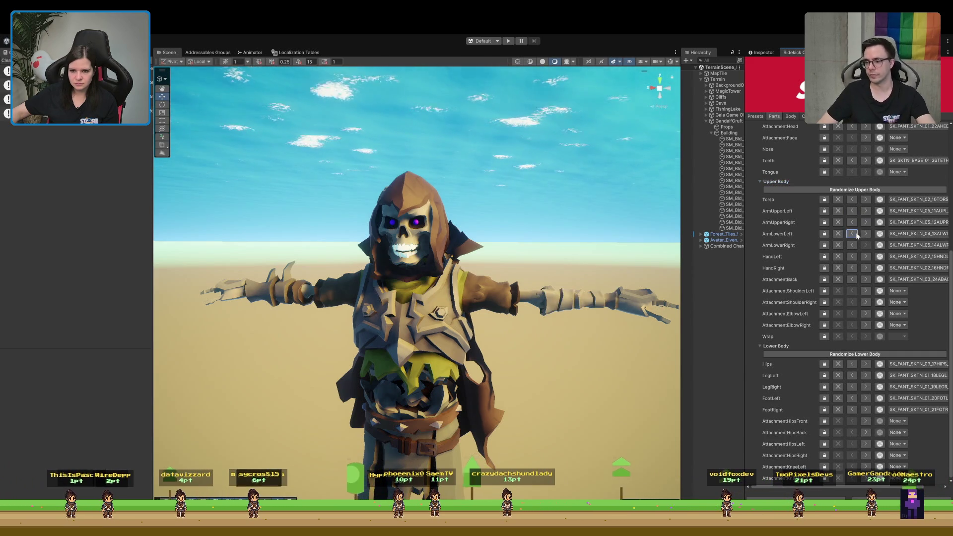
pyautogui.click(857, 235)
pyautogui.click(866, 233)
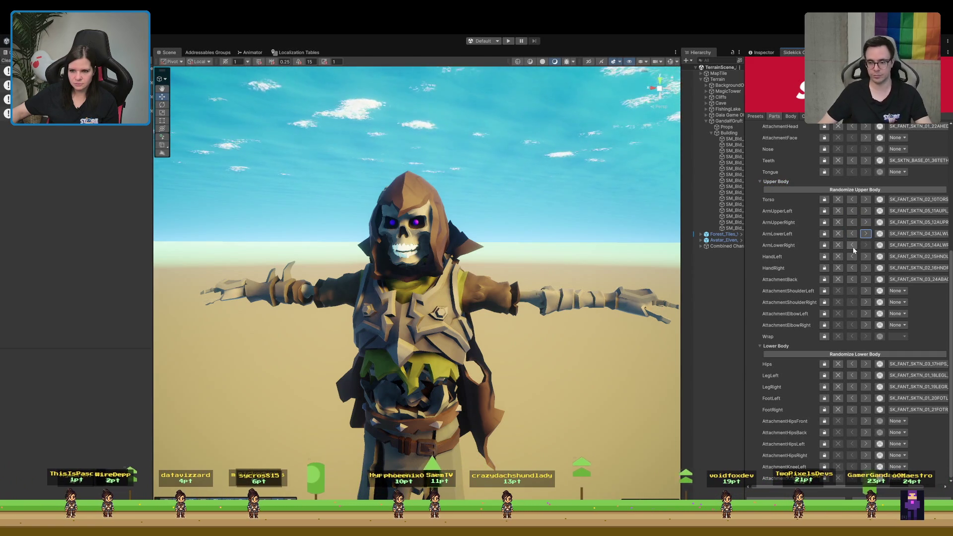
pyautogui.click(852, 245)
pyautogui.moveTo(526, 348); pyautogui.dragTo(490, 351)
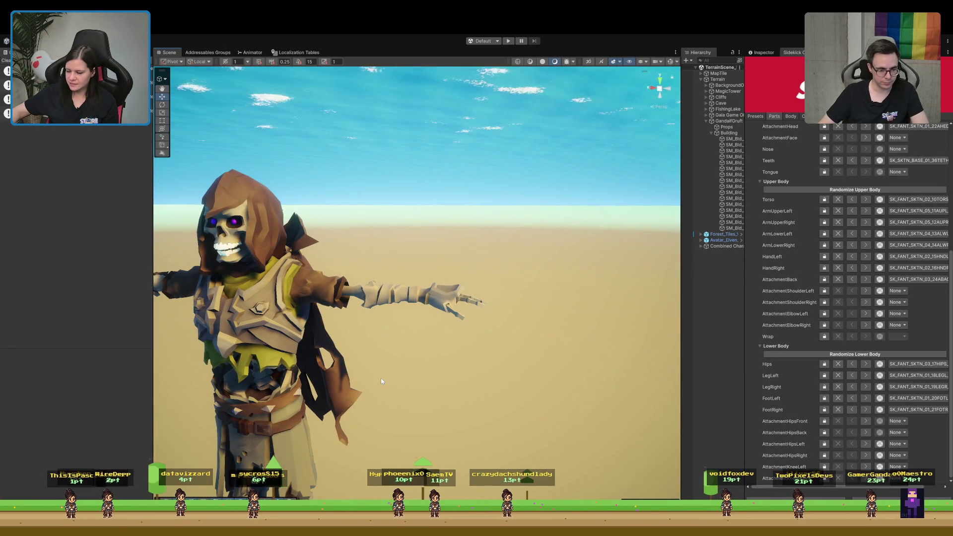
pyautogui.moveTo(379, 381)
pyautogui.mouseDown()
pyautogui.moveTo(401, 393)
pyautogui.moveTo(396, 368)
pyautogui.moveTo(420, 353)
pyautogui.moveTo(392, 358)
pyautogui.moveTo(397, 336)
pyautogui.moveTo(386, 406)
pyautogui.moveTo(405, 361)
pyautogui.mouseUp()
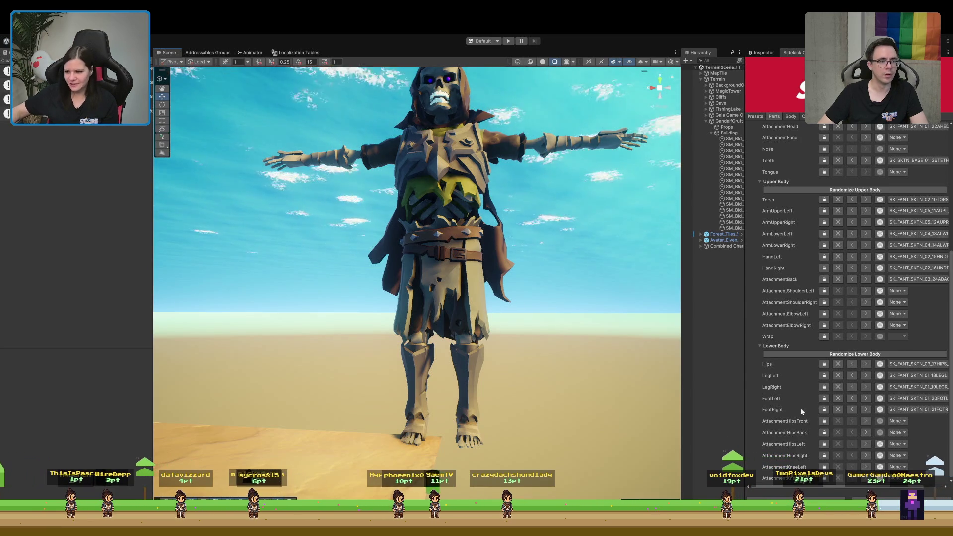
# Give the skeleton a bare bony right foot and bare-bone legs on both sides.
pyautogui.click(855, 411)
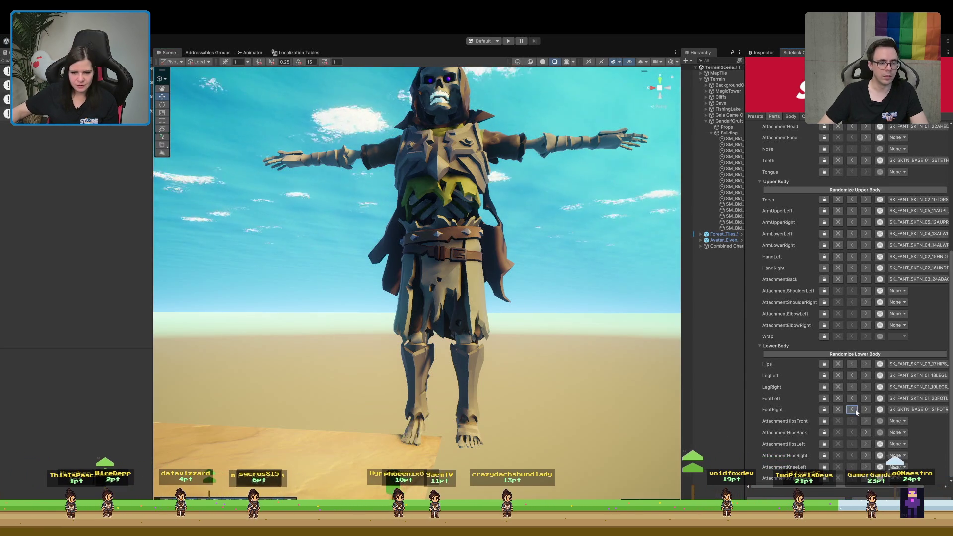
pyautogui.click(852, 387)
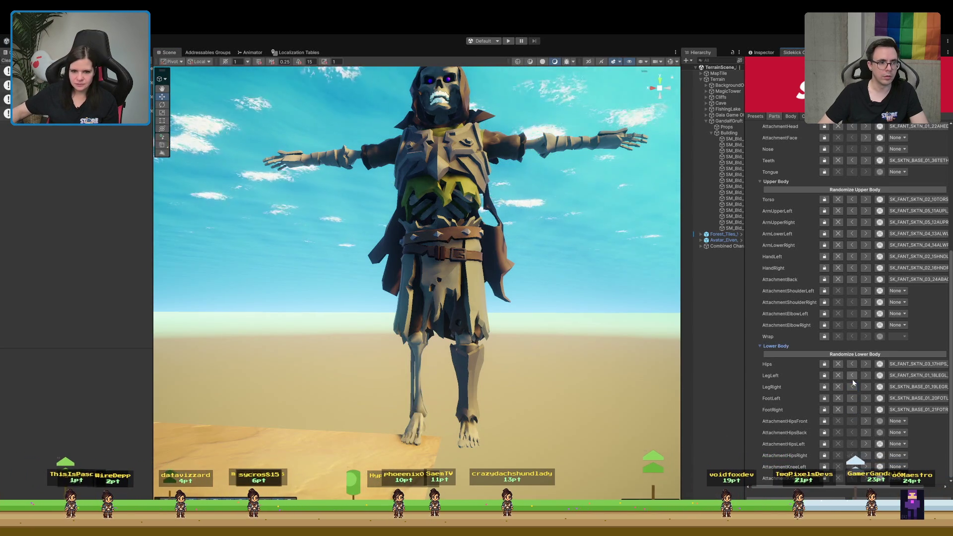
pyautogui.click(852, 376)
pyautogui.moveTo(536, 342)
pyautogui.mouseDown()
pyautogui.moveTo(528, 304)
pyautogui.moveTo(459, 296)
pyautogui.mouseUp()
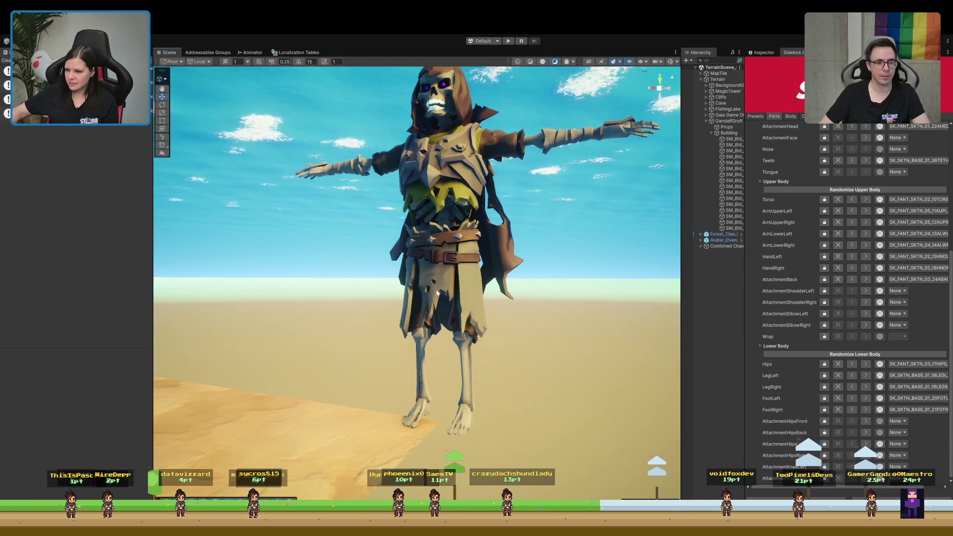
pyautogui.moveTo(437, 293)
pyautogui.mouseDown()
pyautogui.moveTo(457, 267)
pyautogui.moveTo(444, 226)
pyautogui.mouseUp()
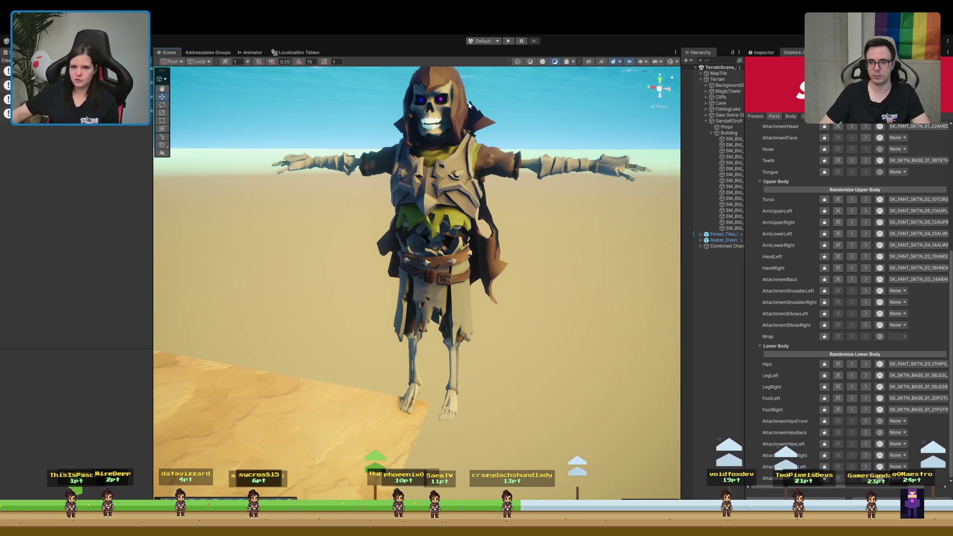
# Inspect the skeleton from several angles, then reveal the Project browser below the Scene view.
pyautogui.moveTo(403, 253); pyautogui.dragTo(458, 247)
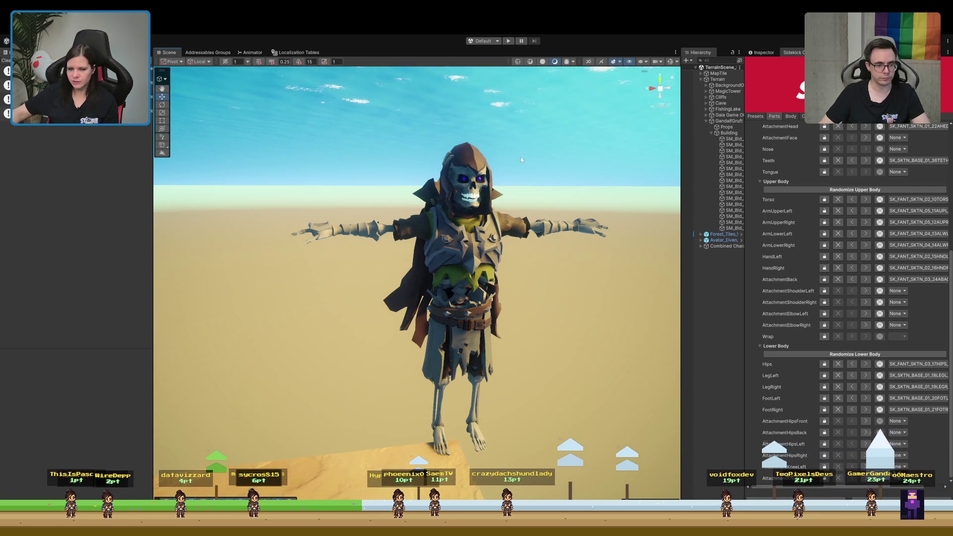
pyautogui.moveTo(461, 186); pyautogui.dragTo(499, 297)
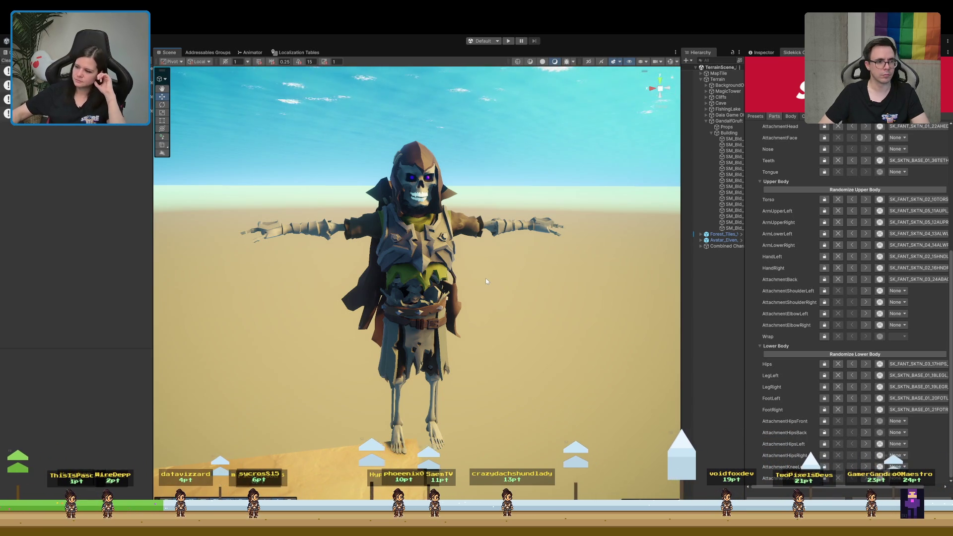
pyautogui.moveTo(485, 281); pyautogui.dragTo(452, 334)
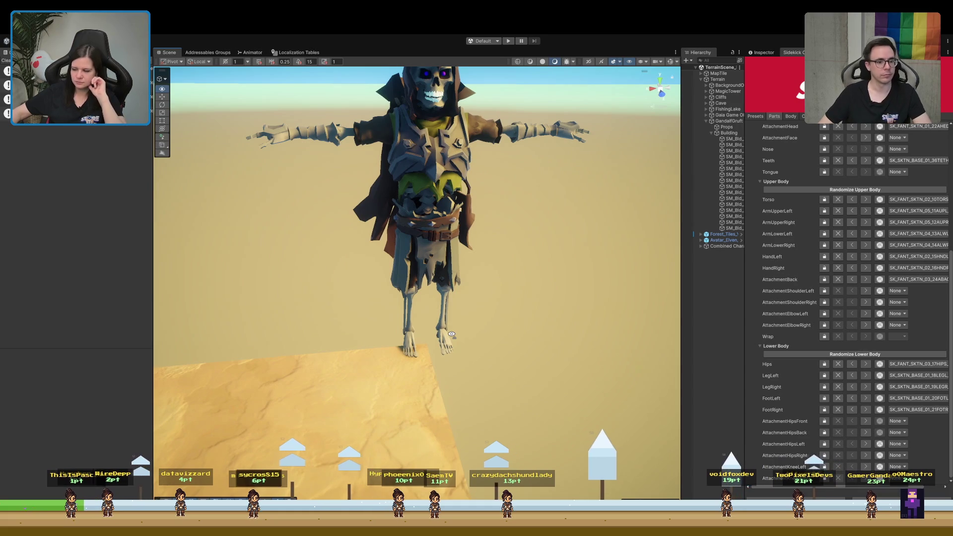
pyautogui.moveTo(451, 334)
pyautogui.mouseDown()
pyautogui.moveTo(475, 308)
pyautogui.moveTo(453, 324)
pyautogui.moveTo(420, 319)
pyautogui.mouseUp()
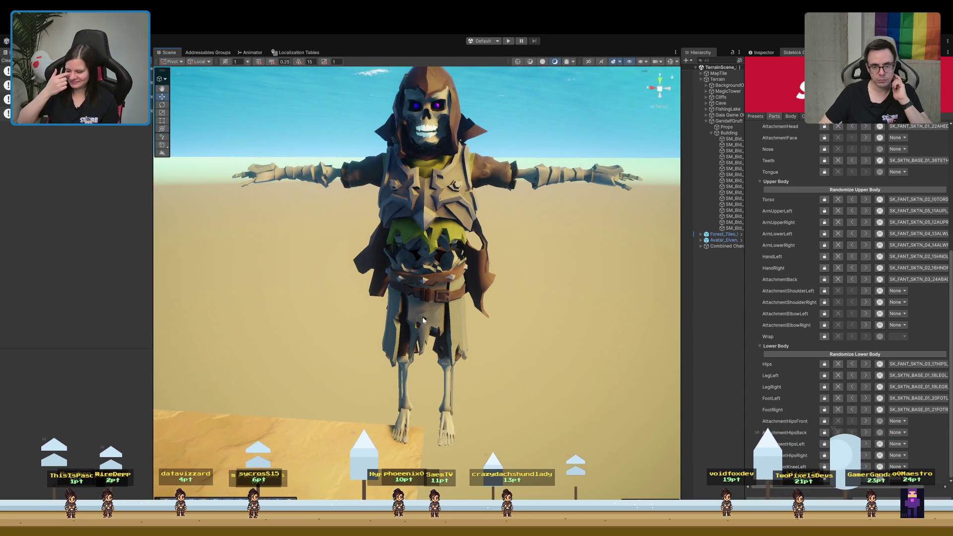
pyautogui.moveTo(428, 313)
pyautogui.mouseDown()
pyautogui.moveTo(470, 311)
pyautogui.moveTo(437, 289)
pyautogui.mouseUp()
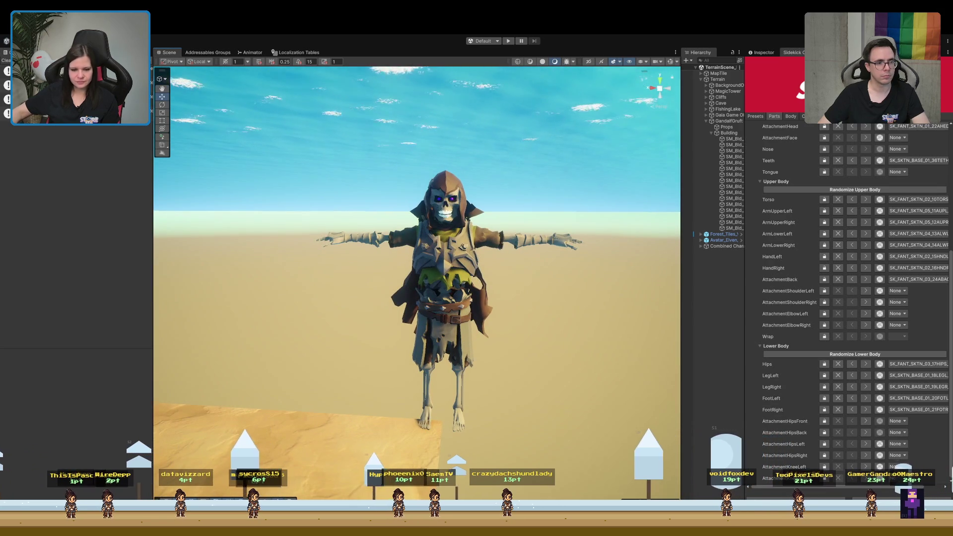
pyautogui.moveTo(400, 499); pyautogui.dragTo(400, 410)
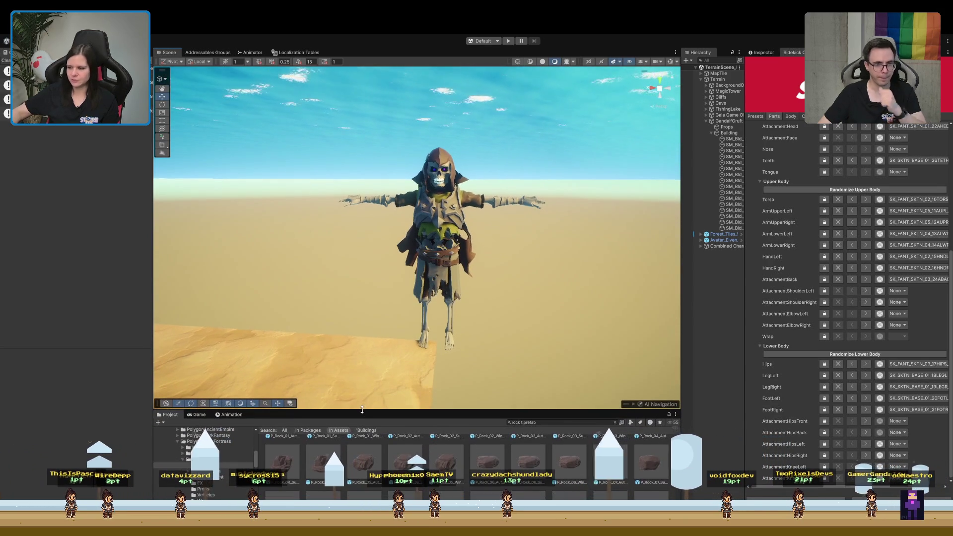
# Re-centre the view on the skeleton and show the character's colour settings.
pyautogui.moveTo(401, 356); pyautogui.dragTo(444, 335)
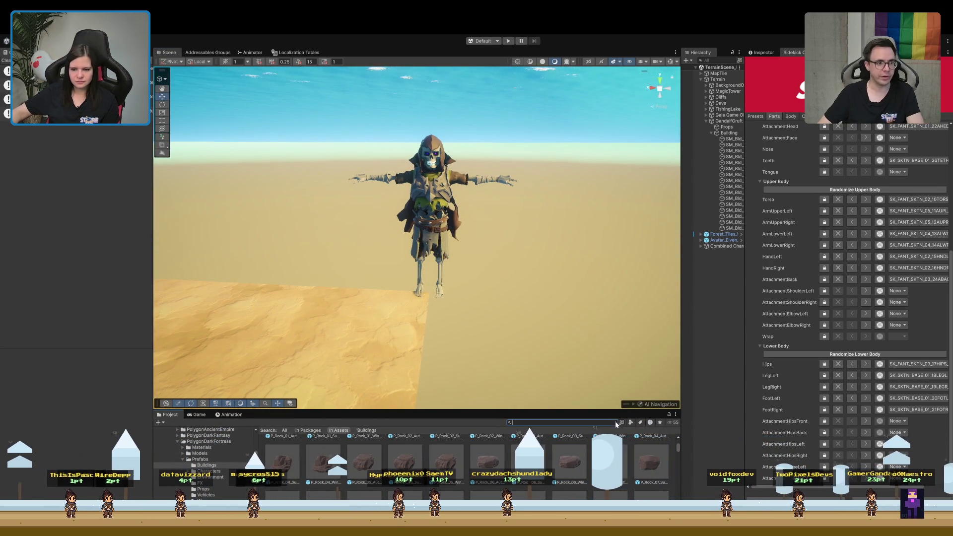
pyautogui.moveTo(463, 287); pyautogui.dragTo(475, 308)
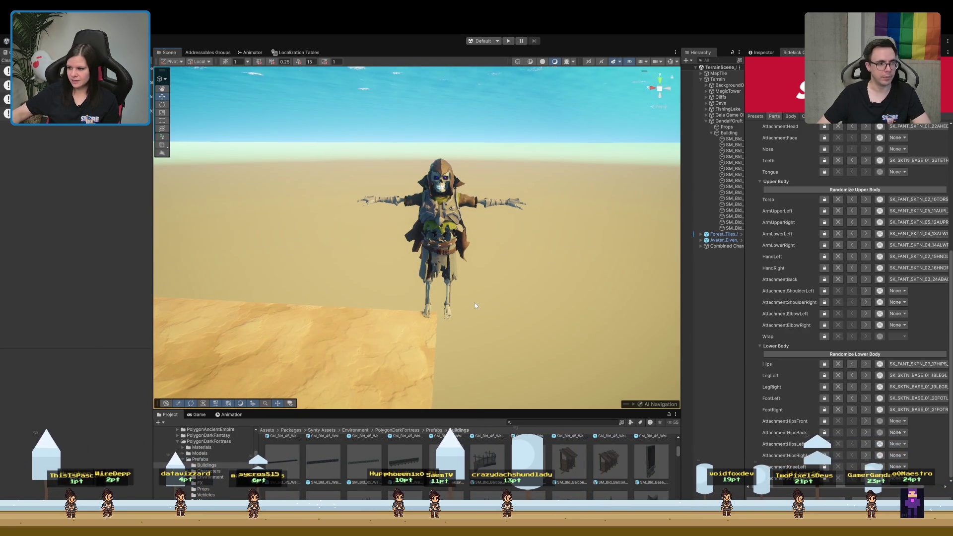
pyautogui.scroll(5, 445, 300)
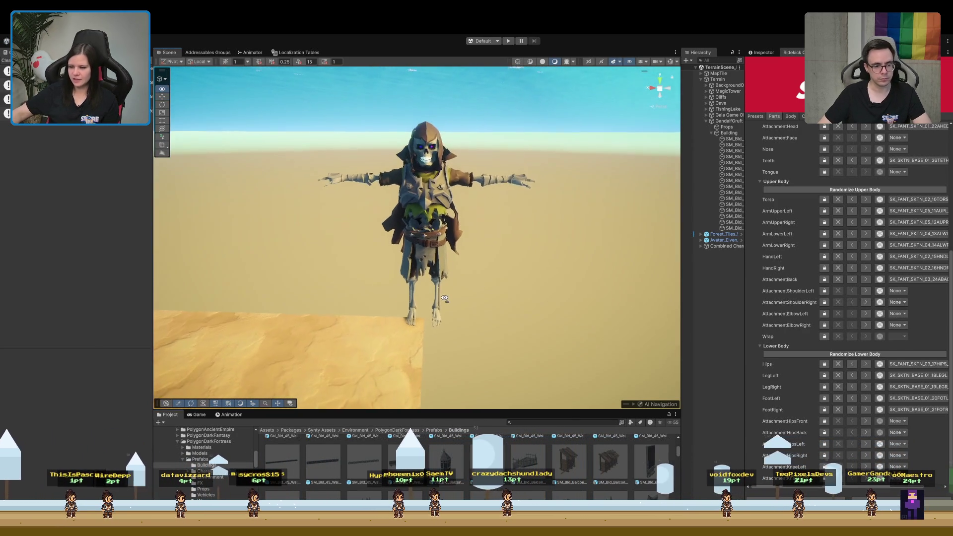
pyautogui.scroll(3, 444, 299)
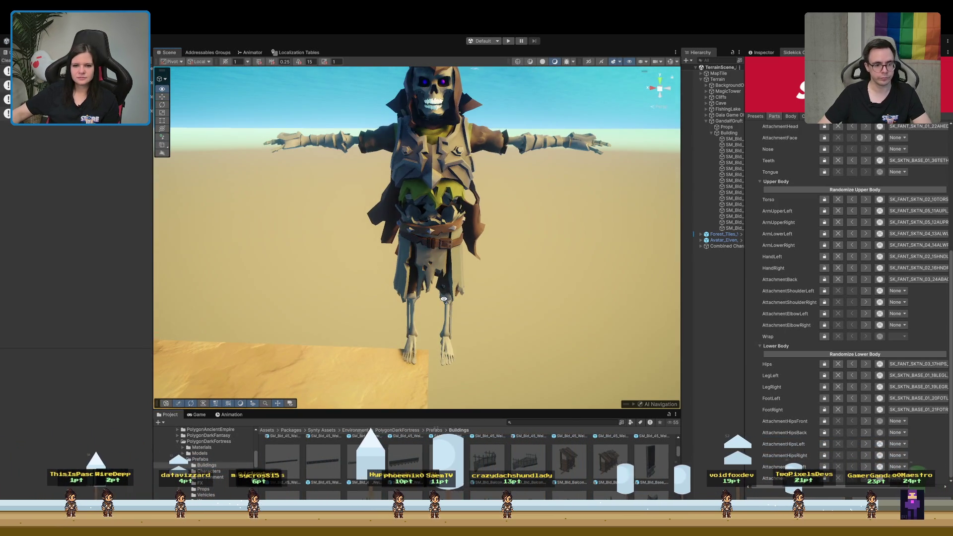
pyautogui.click(810, 116)
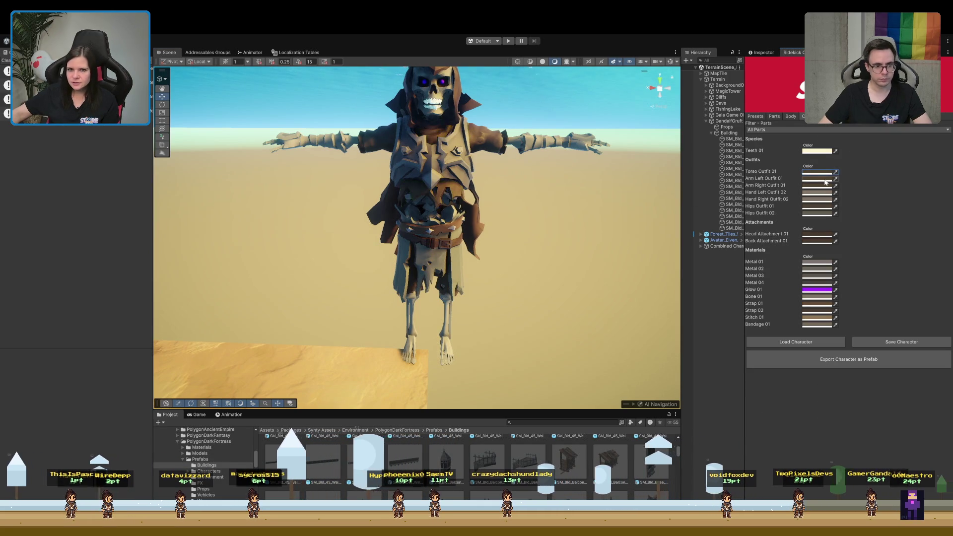
# Orbit and frame the hooded skeleton to see its purple Glow 01 eyes.
pyautogui.moveTo(479, 248)
pyautogui.mouseDown()
pyautogui.moveTo(482, 203)
pyautogui.moveTo(461, 204)
pyautogui.mouseUp()
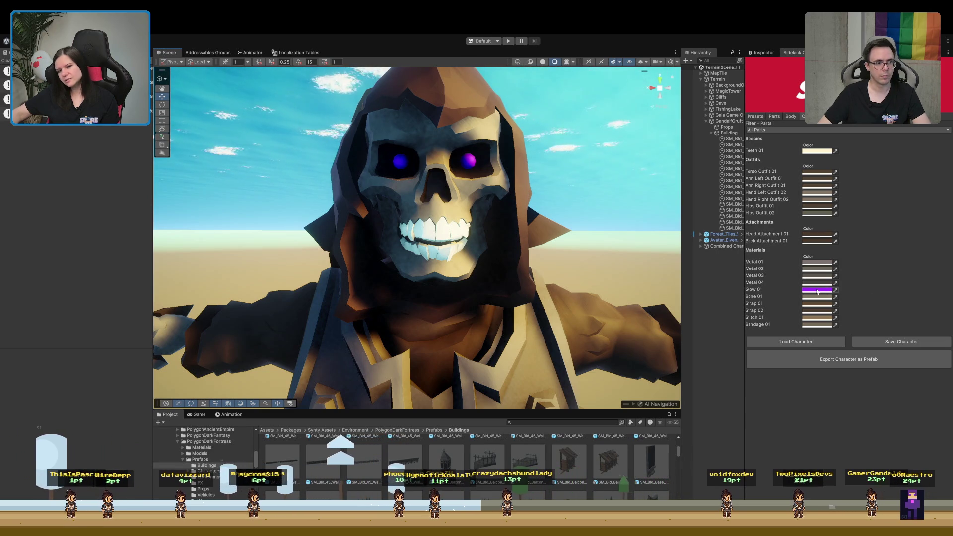
pyautogui.press('f')
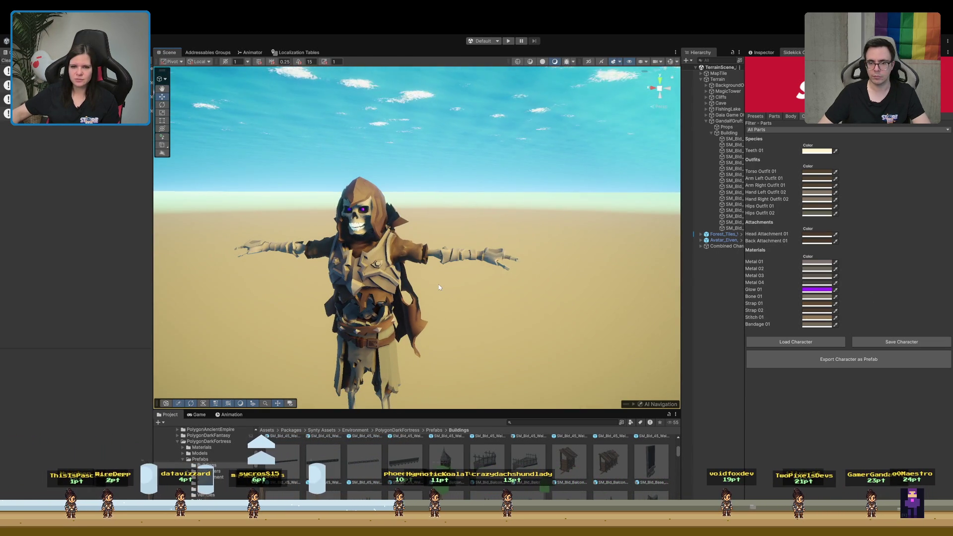
pyautogui.click(709, 245)
pyautogui.click(757, 54)
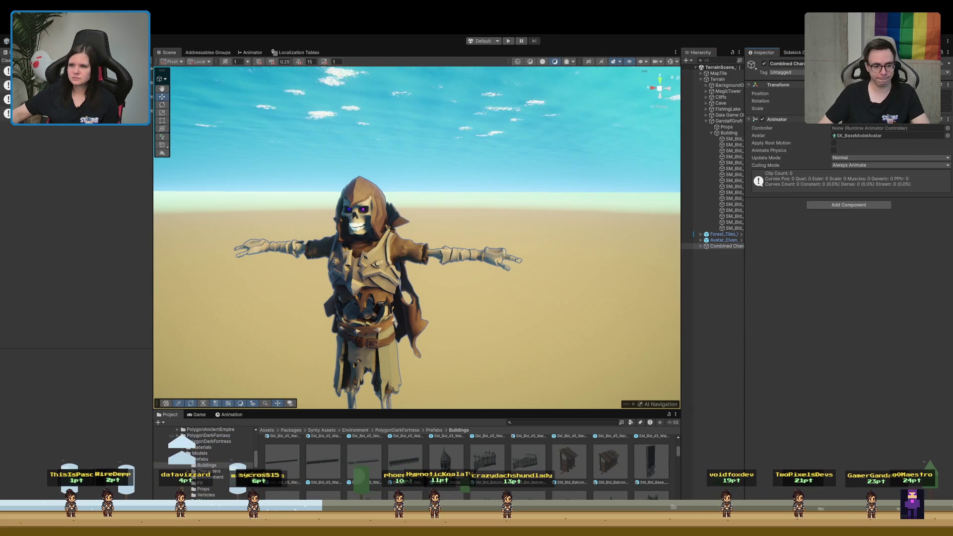
pyautogui.moveTo(268, 173)
pyautogui.mouseDown()
pyautogui.moveTo(327, 170)
pyautogui.moveTo(296, 171)
pyautogui.mouseUp()
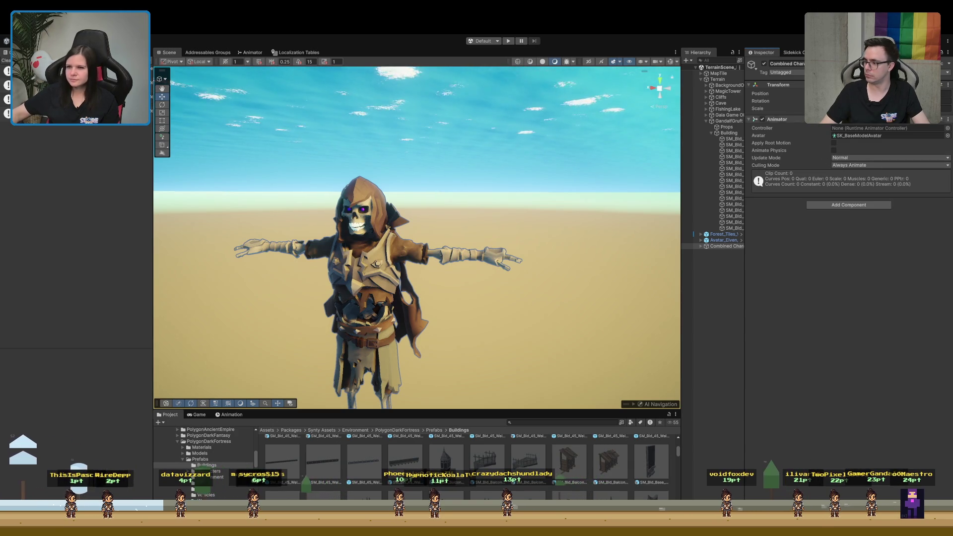
pyautogui.click(792, 52)
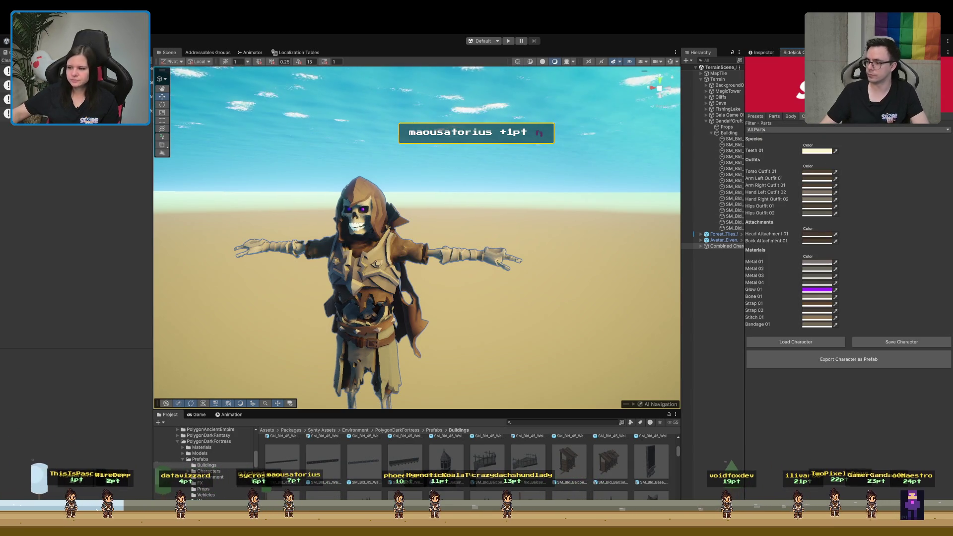
pyautogui.moveTo(432, 262); pyautogui.dragTo(451, 262)
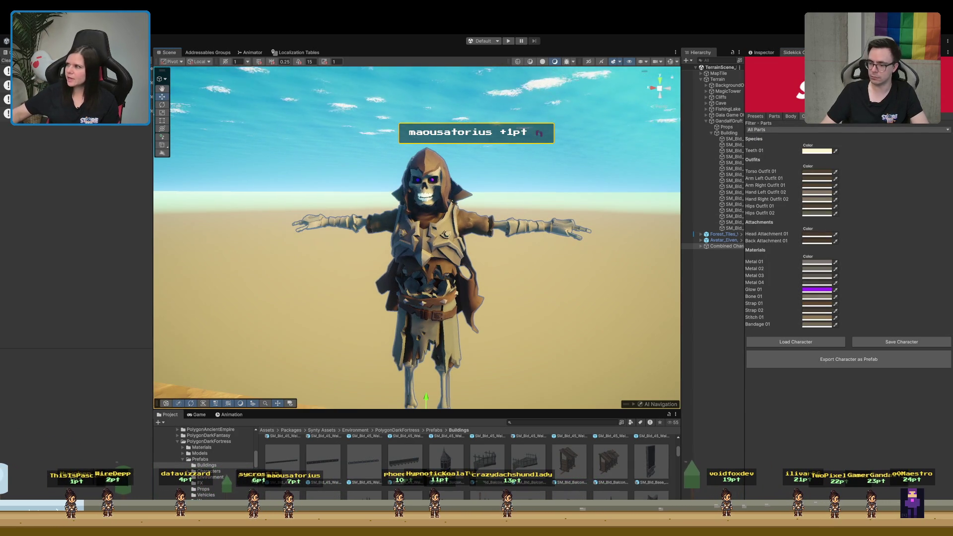
pyautogui.moveTo(329, 203)
pyautogui.mouseDown()
pyautogui.moveTo(368, 227)
pyautogui.moveTo(371, 193)
pyautogui.moveTo(351, 153)
pyautogui.moveTo(352, 173)
pyautogui.moveTo(387, 213)
pyautogui.moveTo(543, 332)
pyautogui.mouseUp()
pyautogui.press('f')
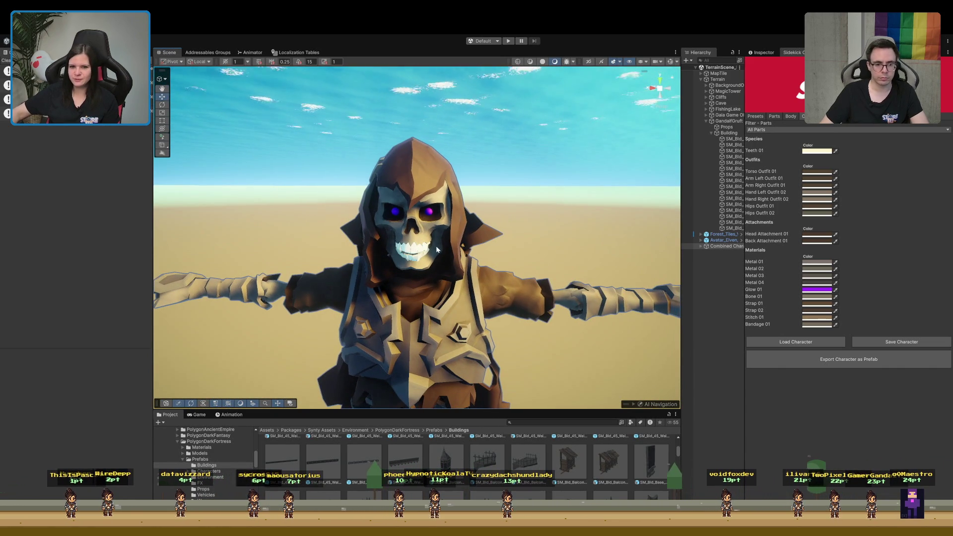
pyautogui.moveTo(399, 255); pyautogui.dragTo(390, 257)
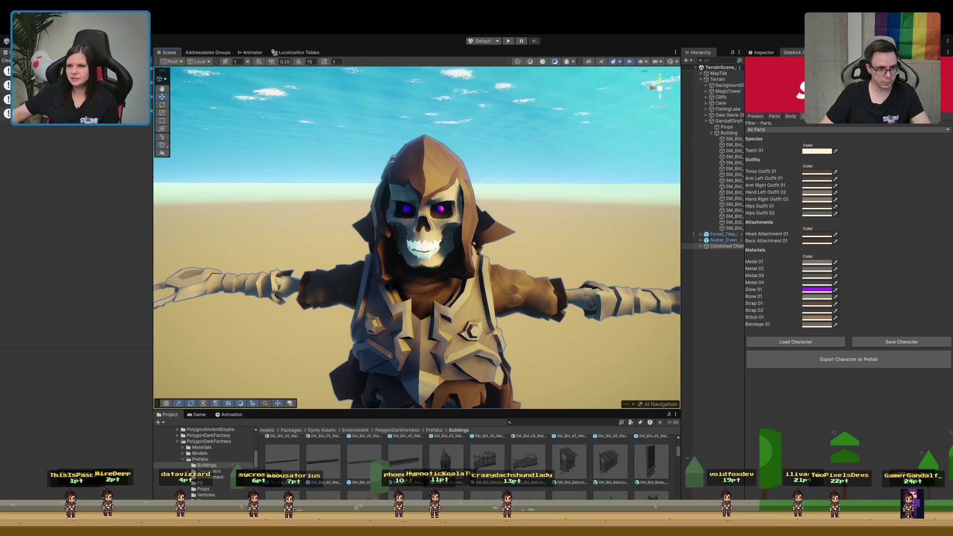
pyautogui.click(766, 55)
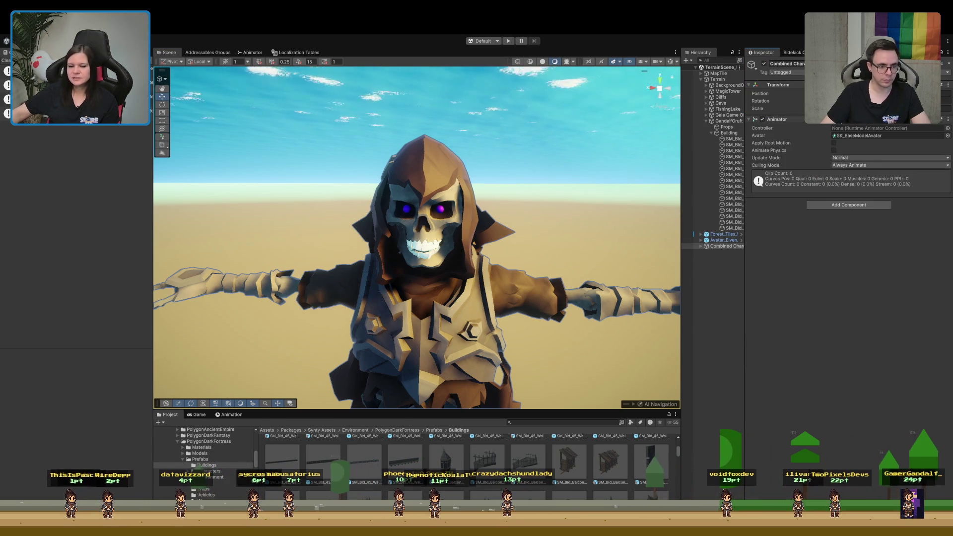
pyautogui.moveTo(794, 104)
pyautogui.mouseDown()
pyautogui.moveTo(384, 185)
pyautogui.moveTo(446, 239)
pyautogui.moveTo(341, 248)
pyautogui.moveTo(249, 232)
pyautogui.moveTo(267, 243)
pyautogui.mouseUp()
pyautogui.scroll(5, 249, 232)
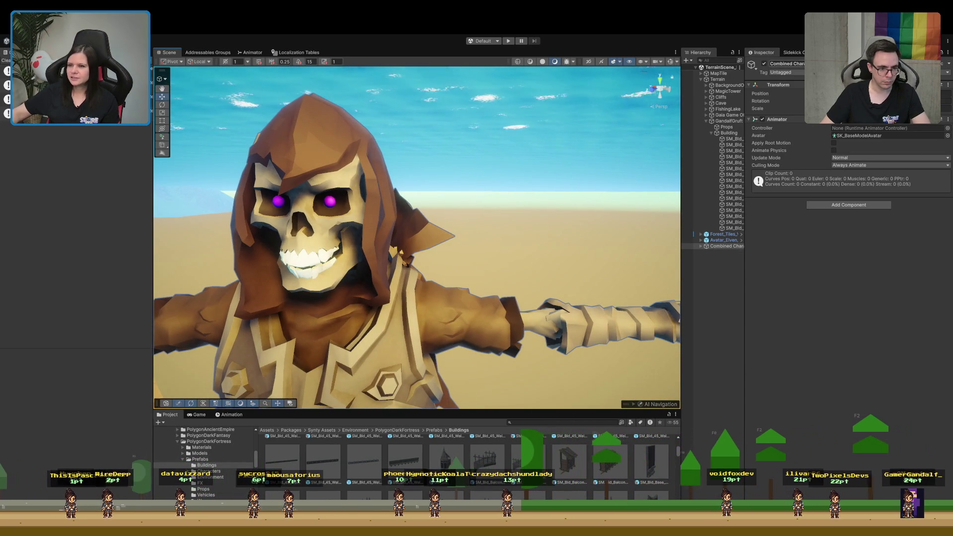
pyautogui.click(794, 52)
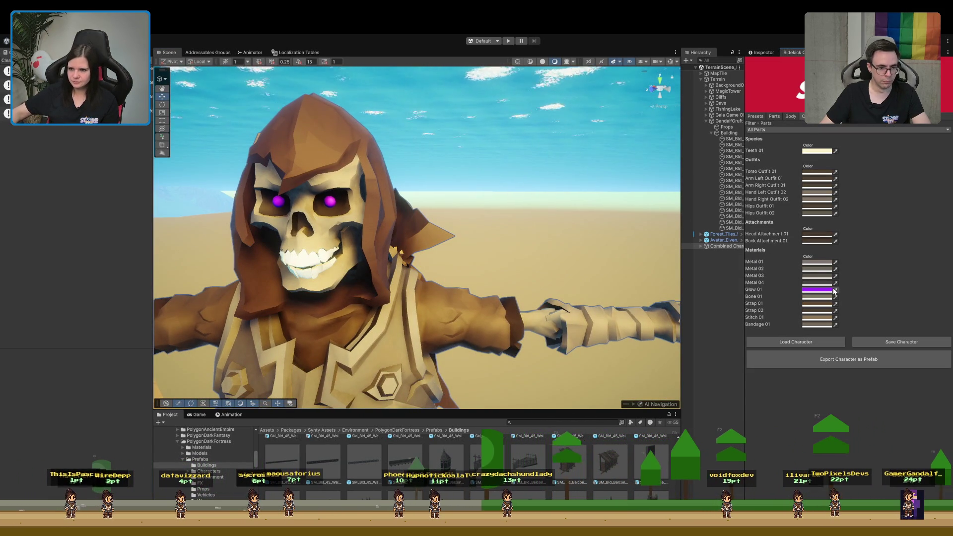
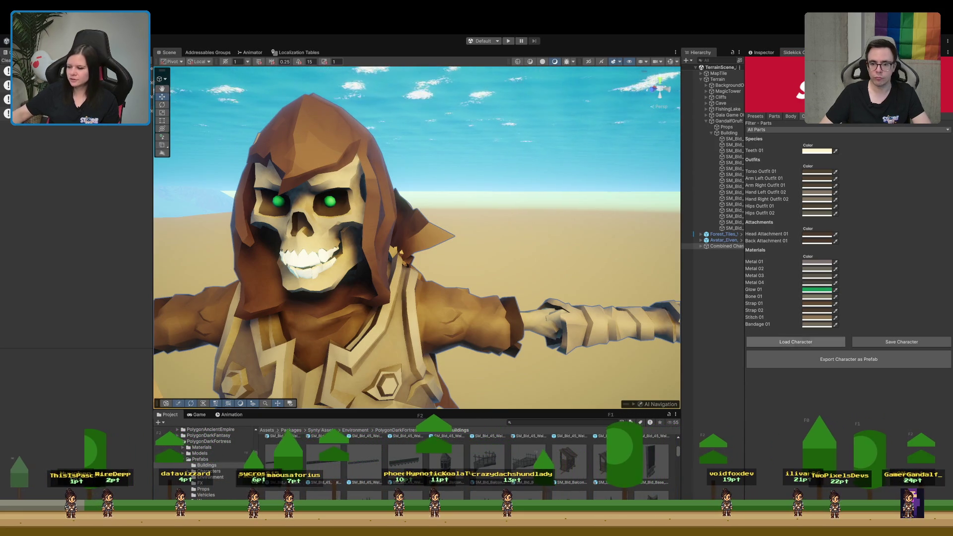
# Undo the colour change so the skeleton's Glow 01 is green again.
pyautogui.moveTo(397, 347)
pyautogui.mouseDown()
pyautogui.moveTo(437, 258)
pyautogui.moveTo(448, 269)
pyautogui.mouseUp()
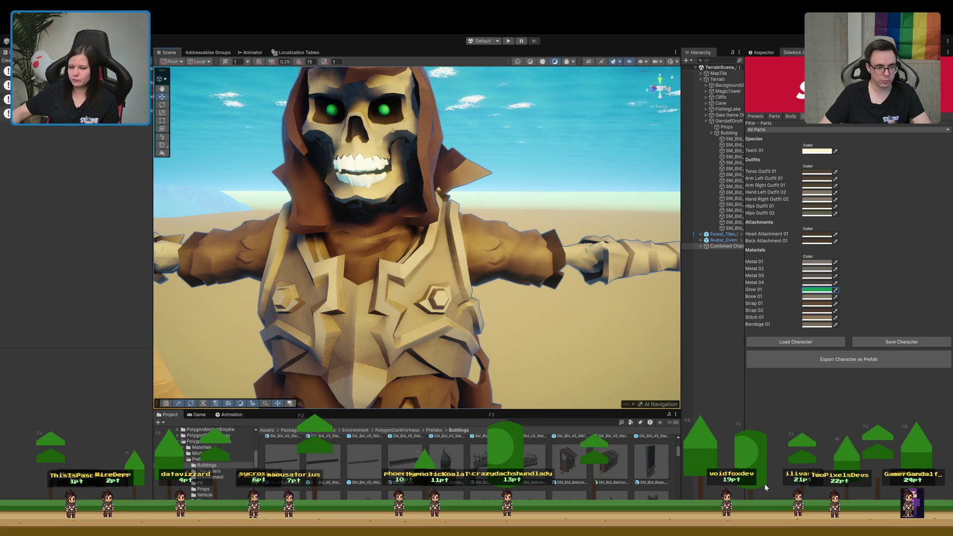
pyautogui.moveTo(496, 378)
pyautogui.mouseDown()
pyautogui.moveTo(434, 310)
pyautogui.moveTo(454, 278)
pyautogui.mouseUp()
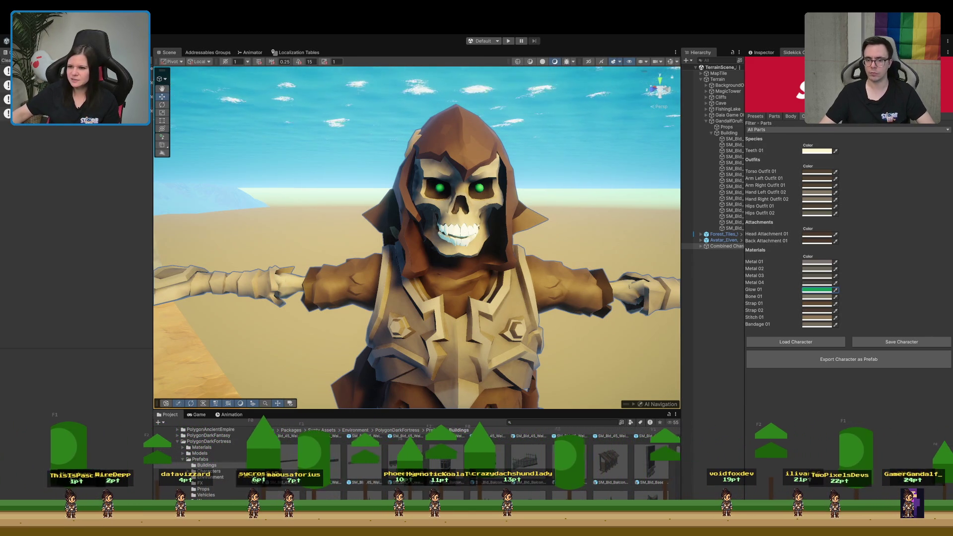
pyautogui.hotkey('ctrl', 'z')
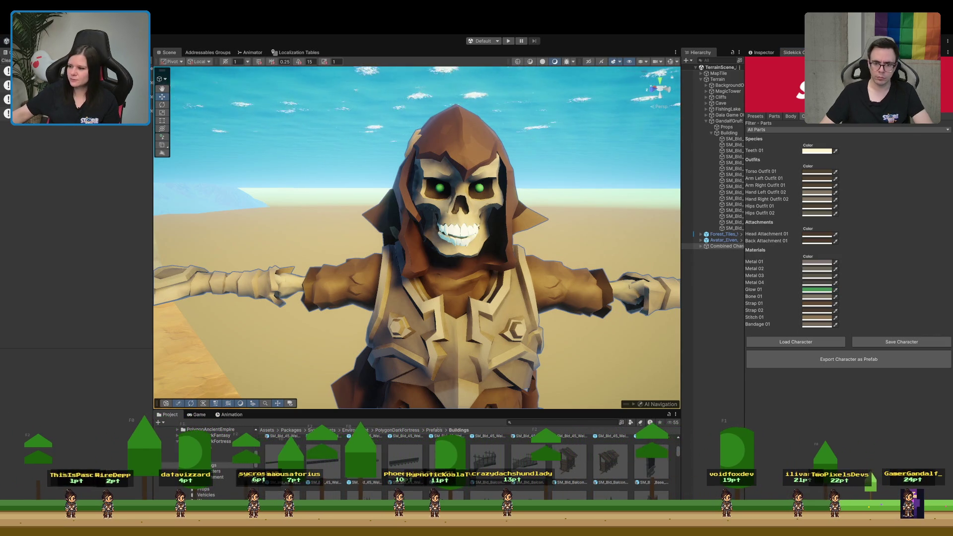
# Trigger Export Character as Prefab and enlarge the Project window beneath the scene view.
pyautogui.scroll(-3, 578, 325)
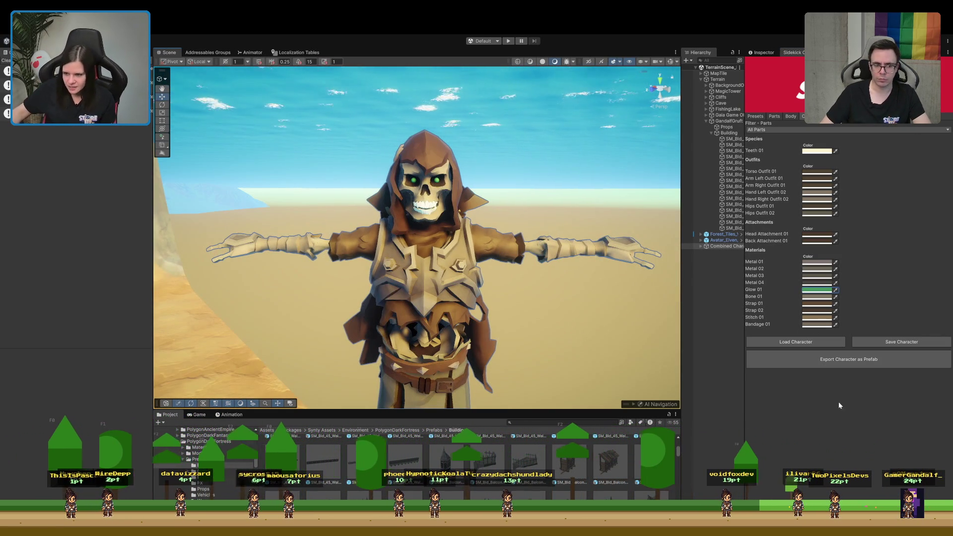
pyautogui.click(871, 359)
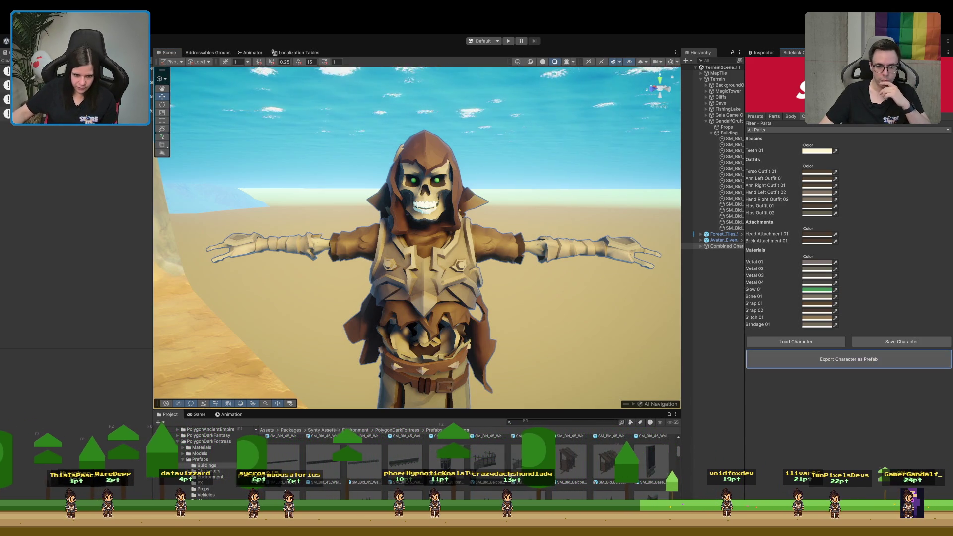
pyautogui.moveTo(322, 410); pyautogui.dragTo(322, 286)
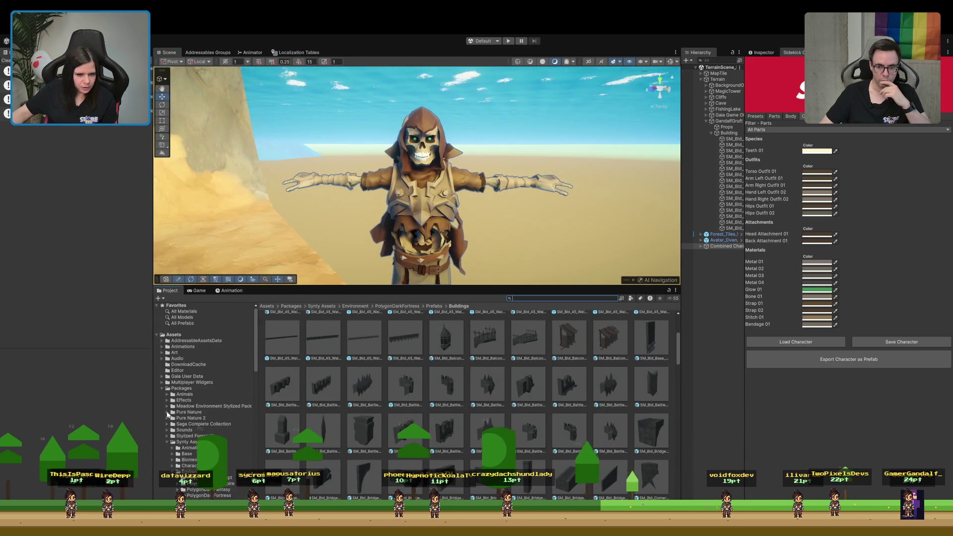
# Browse the Project window to Prefabs > BiomePrefabs > PatreonLootLocations.
pyautogui.click(167, 442)
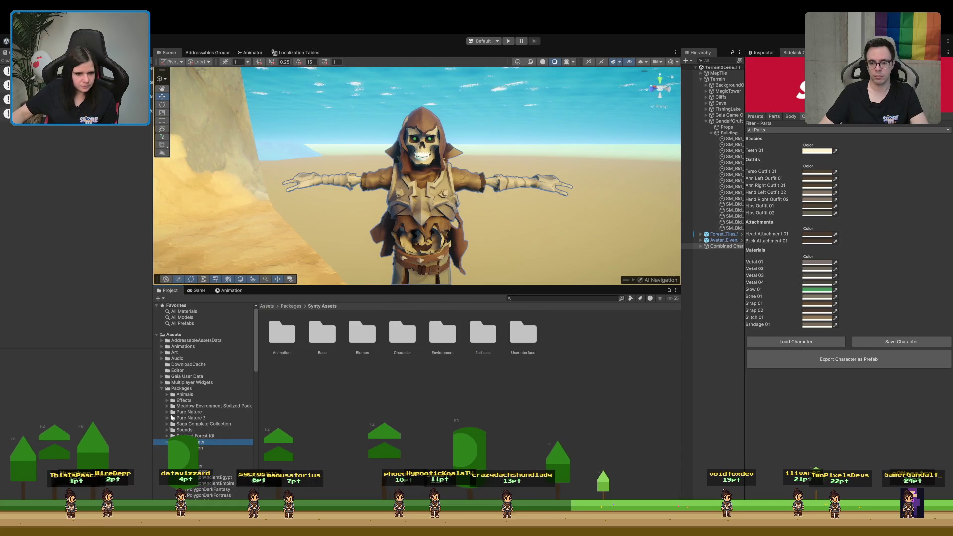
pyautogui.click(162, 389)
pyautogui.click(188, 412)
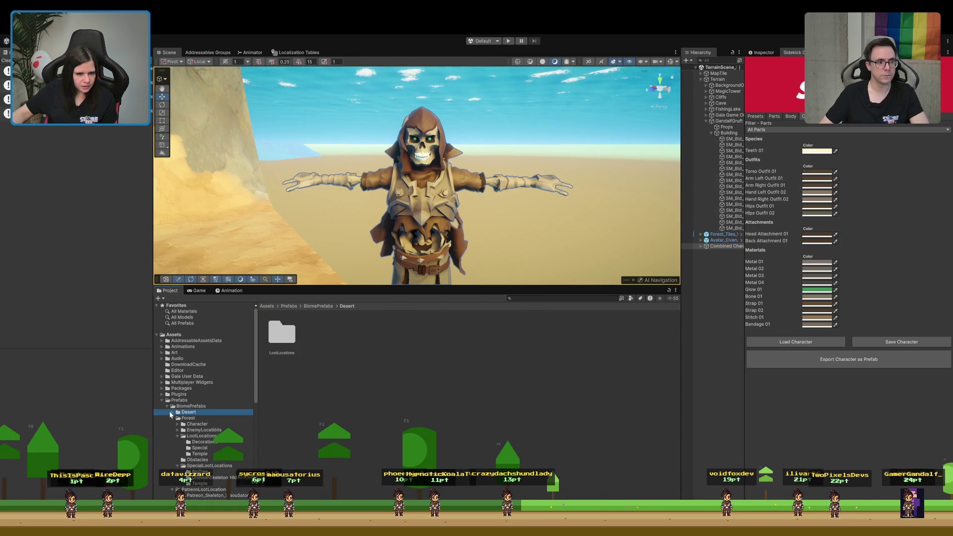
pyautogui.click(177, 435)
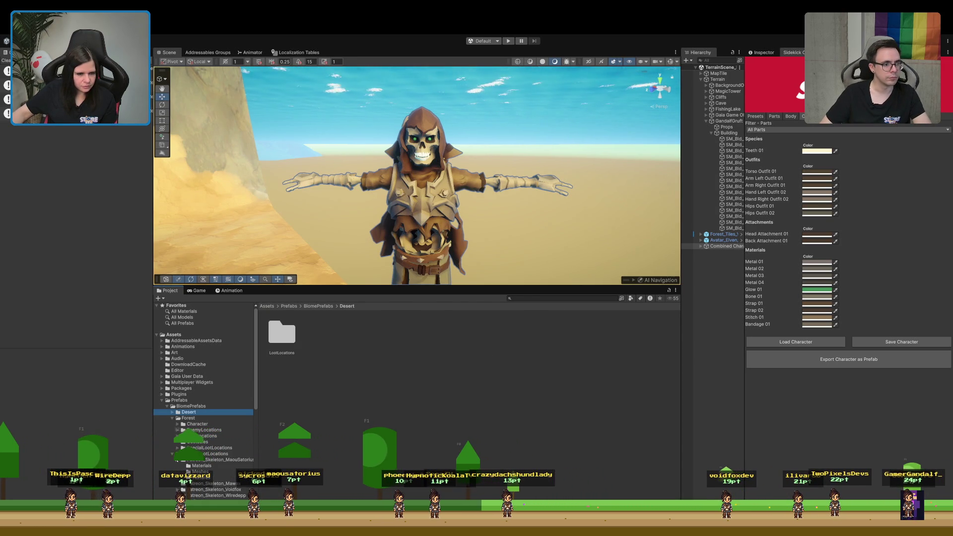
pyautogui.click(172, 419)
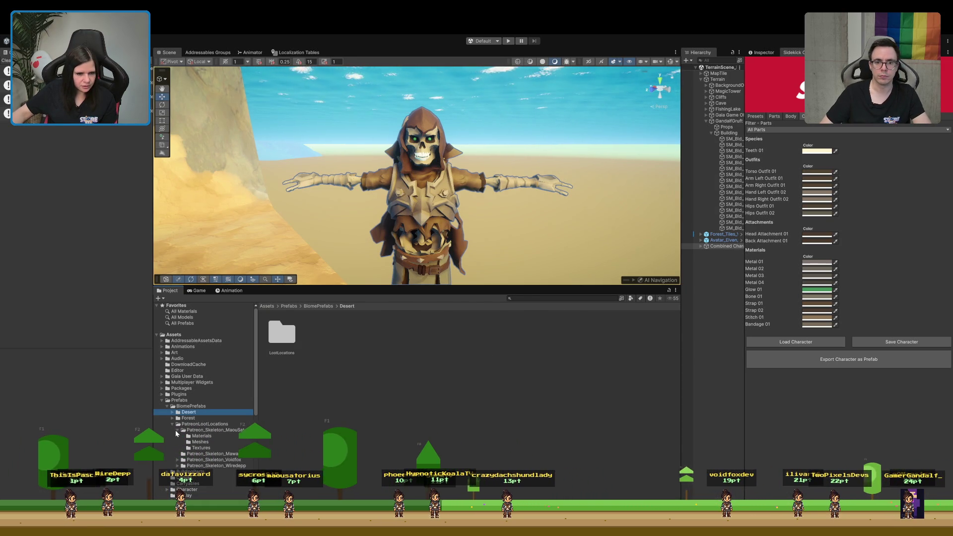
pyautogui.click(180, 431)
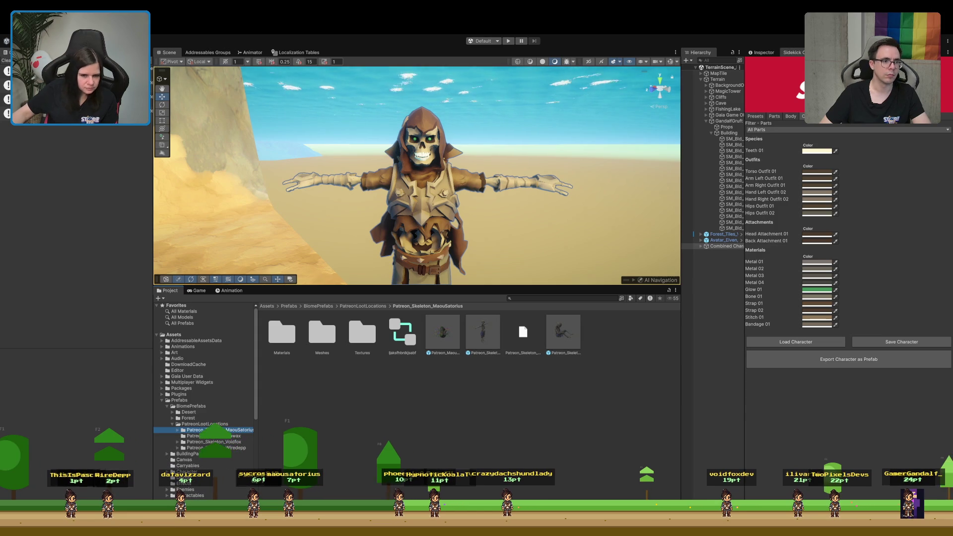
# Export the skeleton as a prefab and open its new Patreon skeleton folder.
pyautogui.click(855, 368)
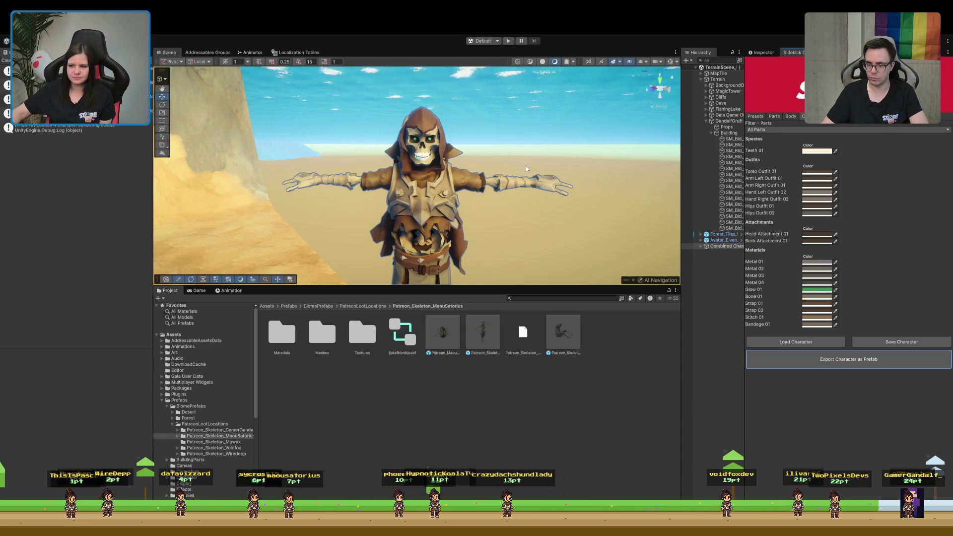
pyautogui.moveTo(505, 202); pyautogui.dragTo(504, 167)
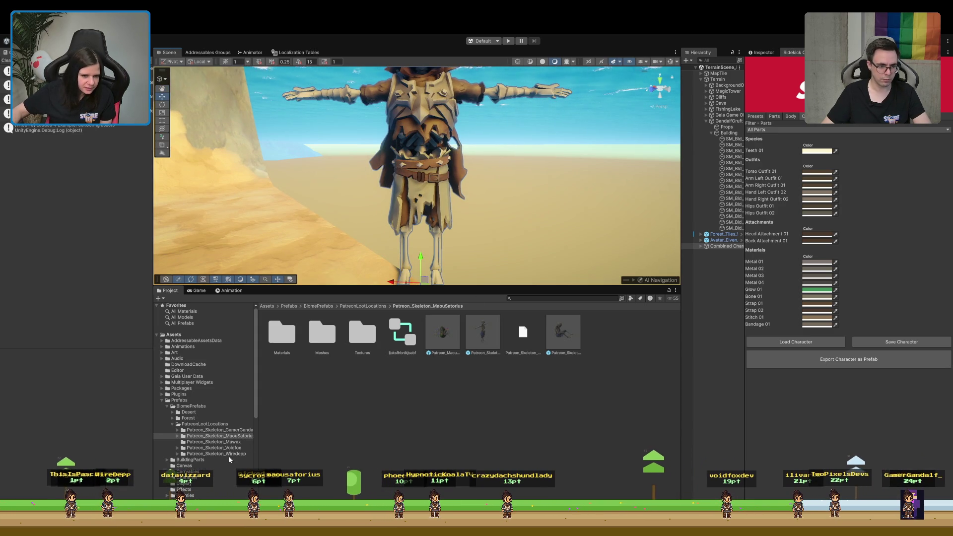
pyautogui.click(221, 430)
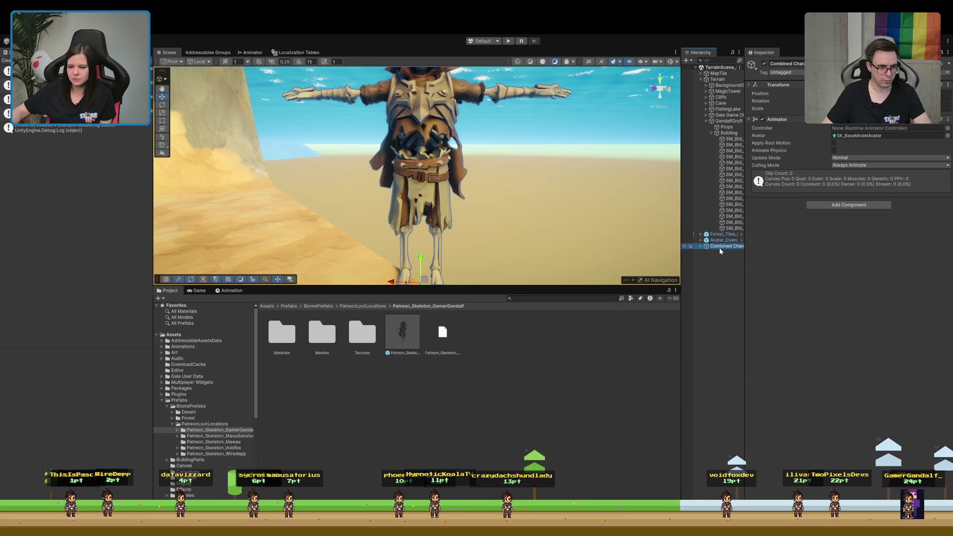
# Delete Combined Character and place the exported skeleton prefab beside the dungeon's stone wall.
pyautogui.press('Delete')
pyautogui.doubleClick(729, 133)
pyautogui.moveTo(375, 156)
pyautogui.mouseDown()
pyautogui.moveTo(182, 123)
pyautogui.moveTo(82, 192)
pyautogui.moveTo(644, 207)
pyautogui.moveTo(574, 117)
pyautogui.moveTo(584, 164)
pyautogui.moveTo(604, 162)
pyautogui.mouseUp()
pyautogui.moveTo(429, 341)
pyautogui.mouseDown()
pyautogui.moveTo(449, 208)
pyautogui.moveTo(533, 189)
pyautogui.moveTo(496, 211)
pyautogui.mouseUp()
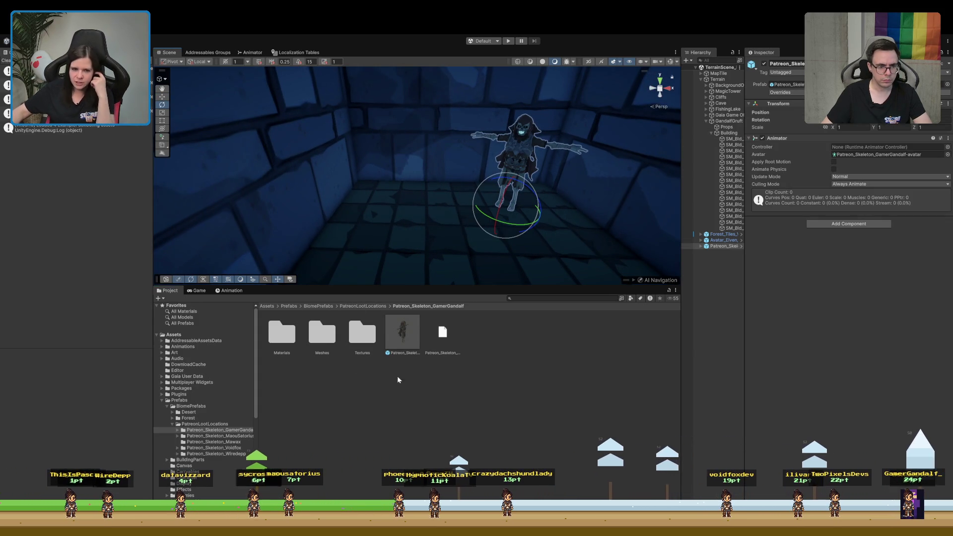
pyautogui.moveTo(309, 286); pyautogui.dragTo(310, 197)
pyautogui.write('t:sprit')
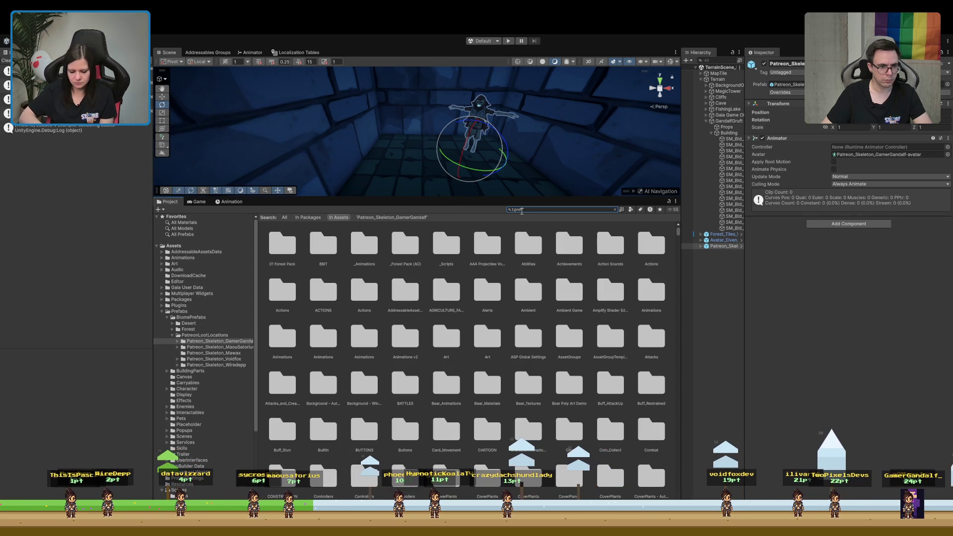
# Clear the prefab search in the Project window.
pyautogui.write('ab dead')
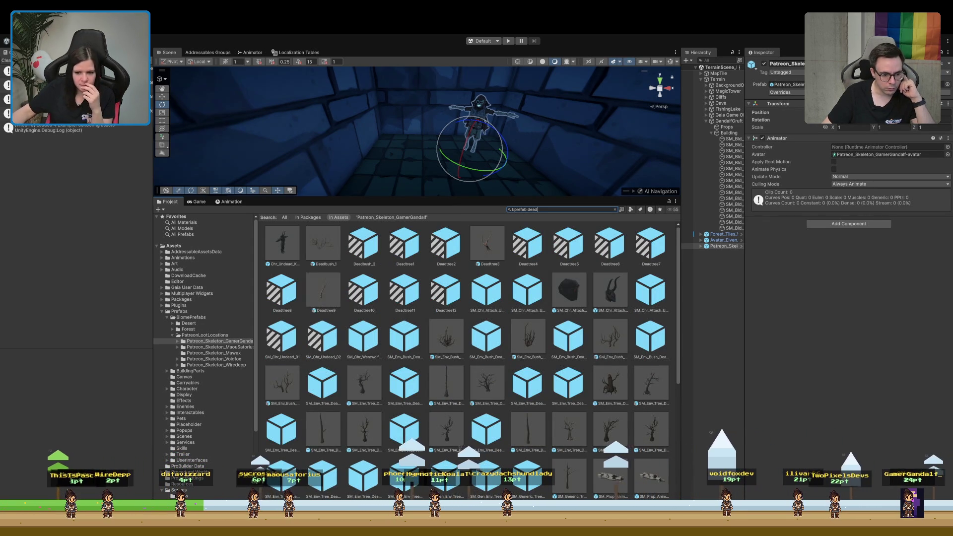
pyautogui.scroll(-3, 467, 348)
pyautogui.scroll(-15, 360, 316)
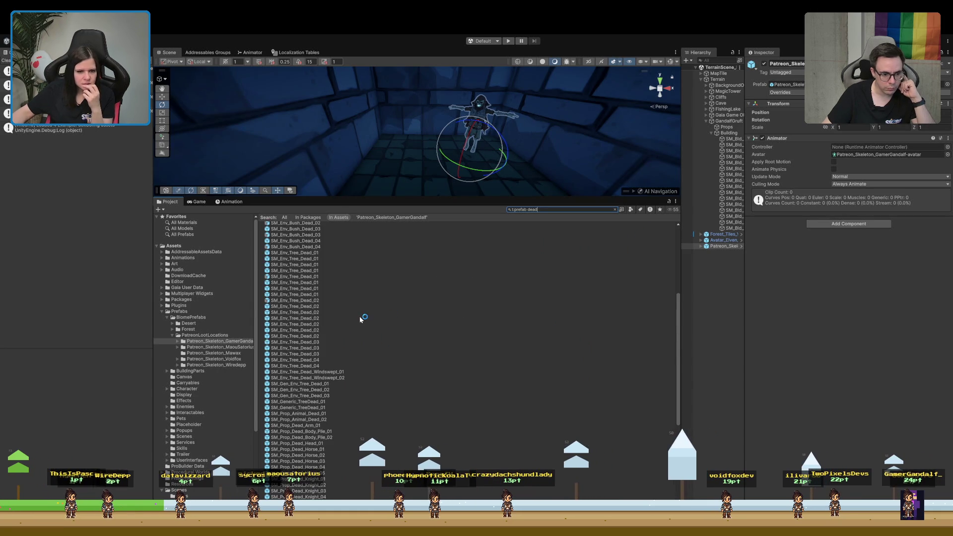
pyautogui.scroll(15, 354, 324)
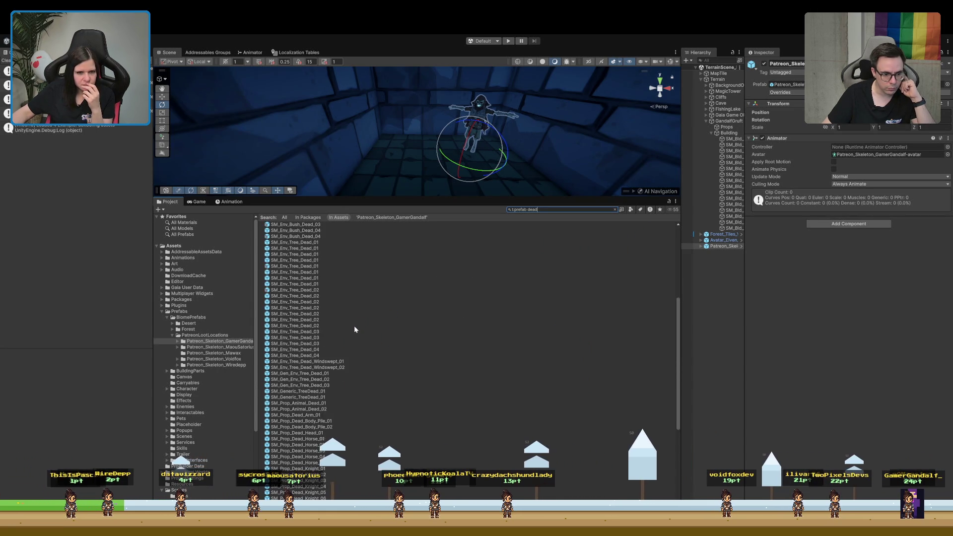
pyautogui.click(615, 209)
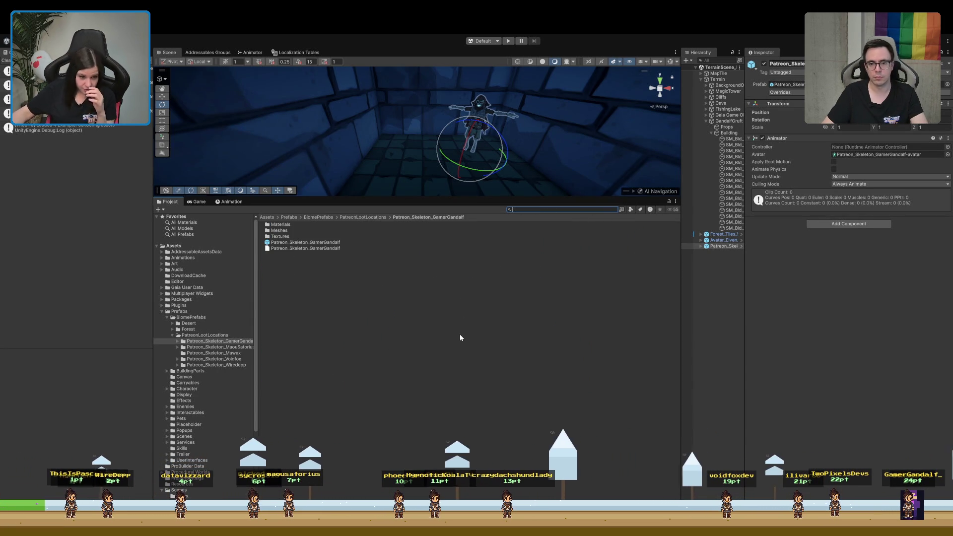
# Open Packages > Synty Assets > Animation in the project tree.
pyautogui.click(161, 300)
pyautogui.click(166, 353)
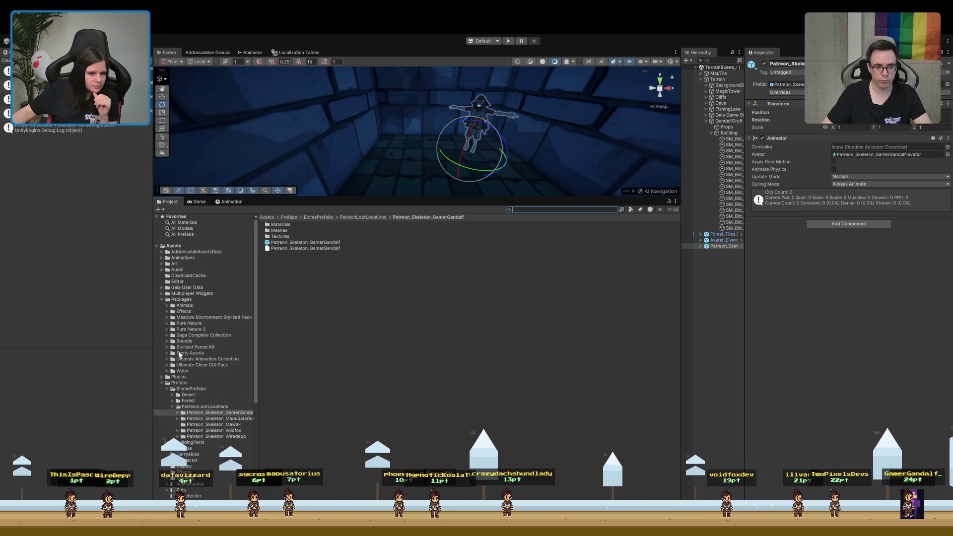
pyautogui.click(172, 353)
pyautogui.click(167, 353)
pyautogui.click(179, 359)
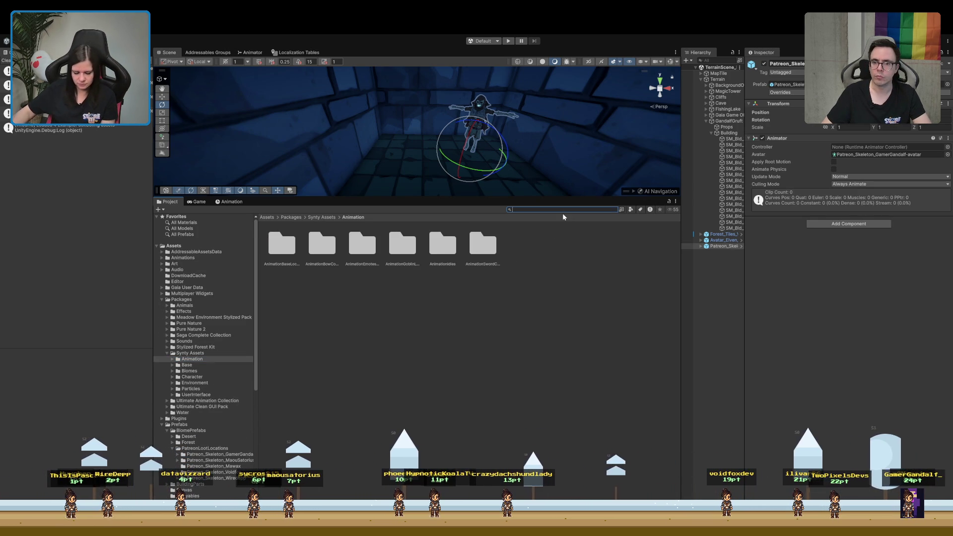
# Search 'death' within the Animation folder and select A_Death_B_01_Pose_Sword.
pyautogui.write('death')
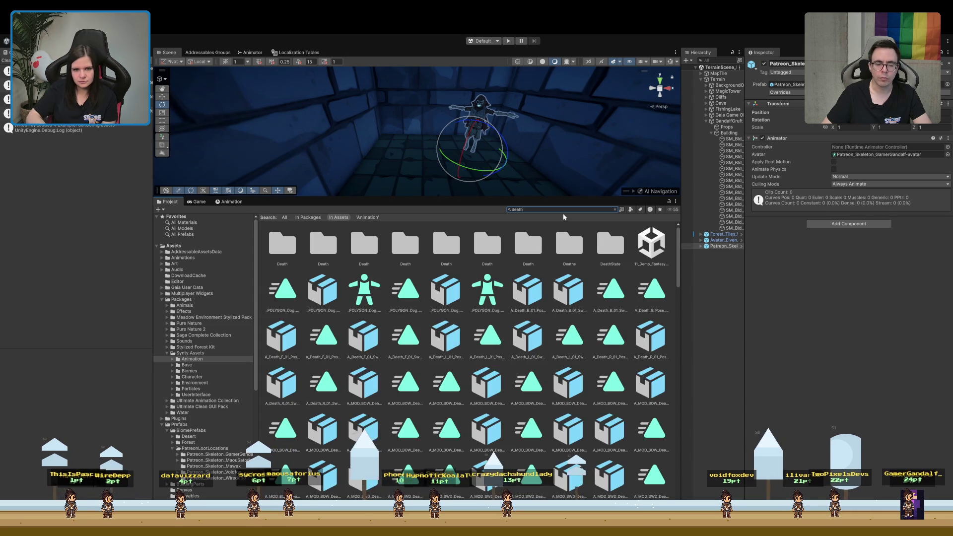
pyautogui.click(370, 217)
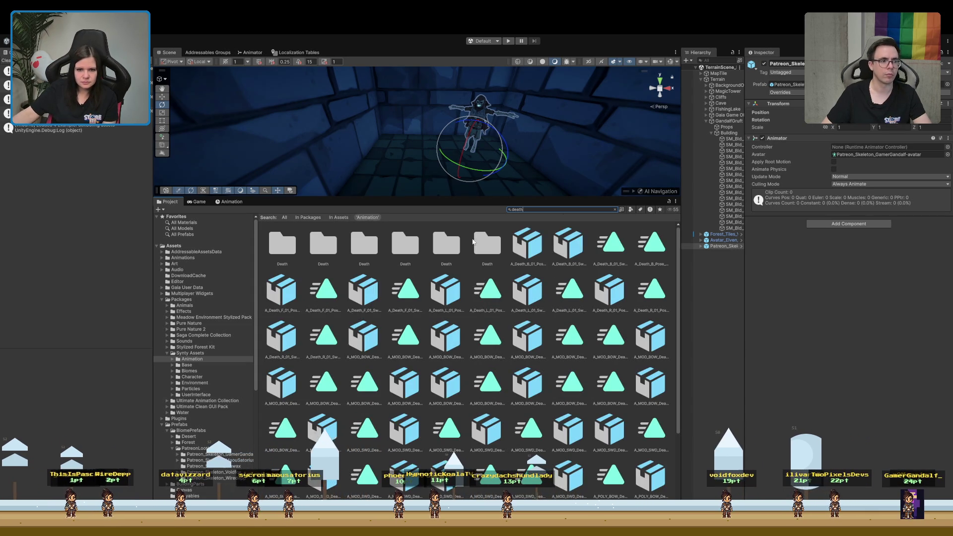
pyautogui.keyDown('ctrl'); pyautogui.scroll(-5, 296, 270); pyautogui.keyUp('ctrl')
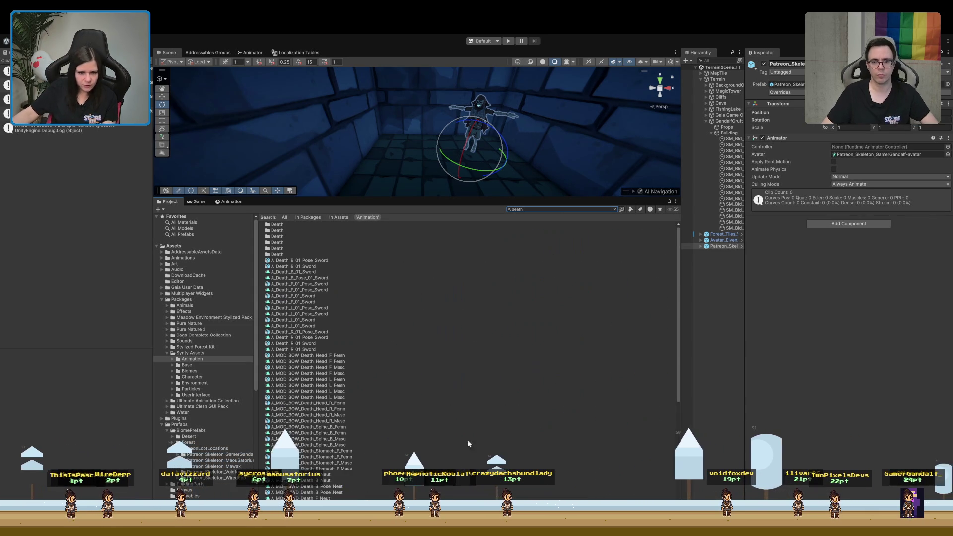
pyautogui.click(299, 260)
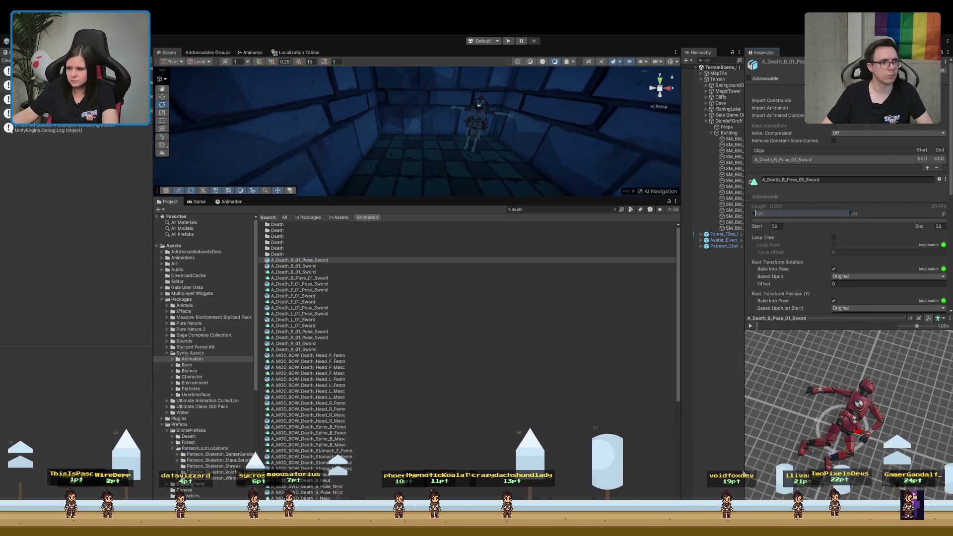
# Preview the A_Death_B/F sword clips and the BOW Stomach and Spine death clips.
pyautogui.moveTo(794, 392)
pyautogui.mouseDown()
pyautogui.moveTo(841, 350)
pyautogui.moveTo(847, 402)
pyautogui.mouseUp()
pyautogui.click(308, 279)
pyautogui.click(308, 284)
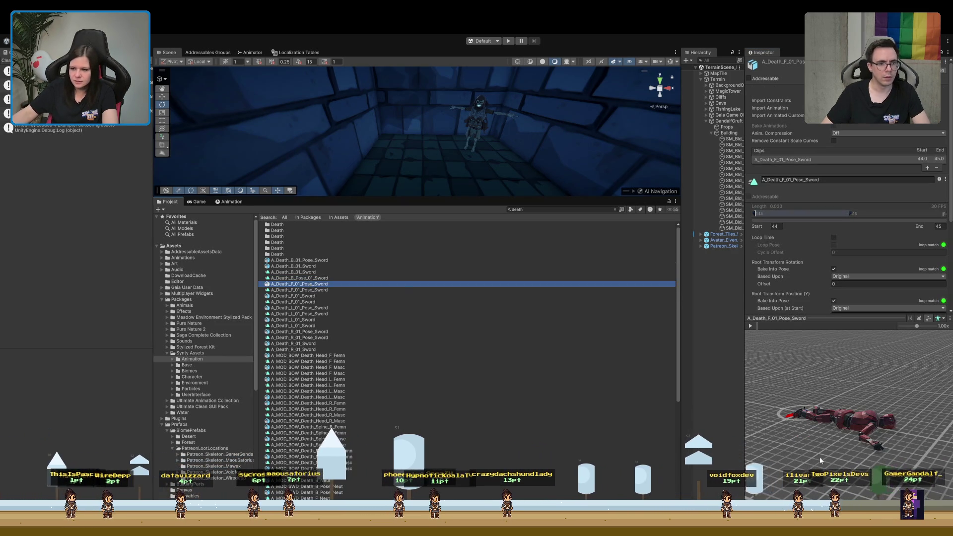
pyautogui.click(722, 426)
pyautogui.moveTo(722, 422)
pyautogui.mouseDown()
pyautogui.moveTo(676, 348)
pyautogui.moveTo(716, 322)
pyautogui.moveTo(720, 447)
pyautogui.mouseUp()
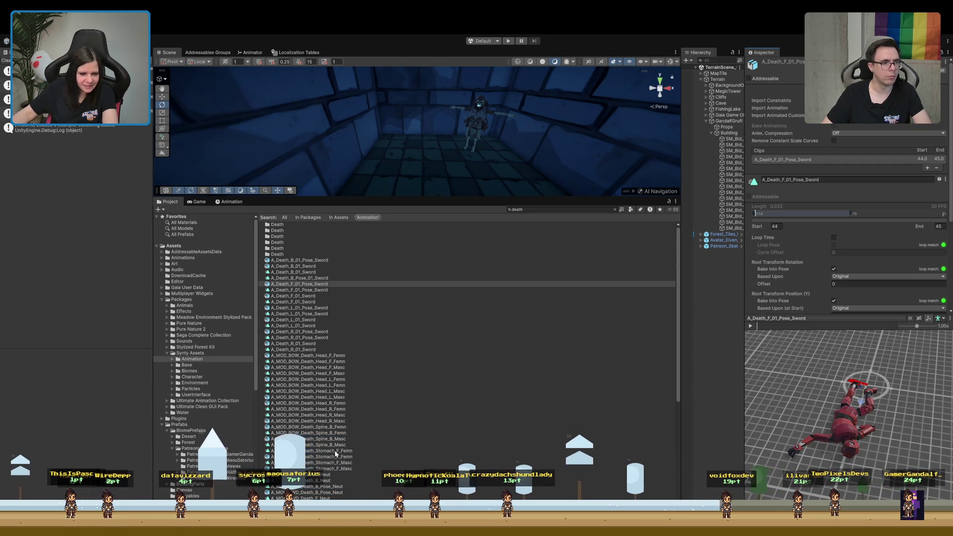
pyautogui.click(335, 452)
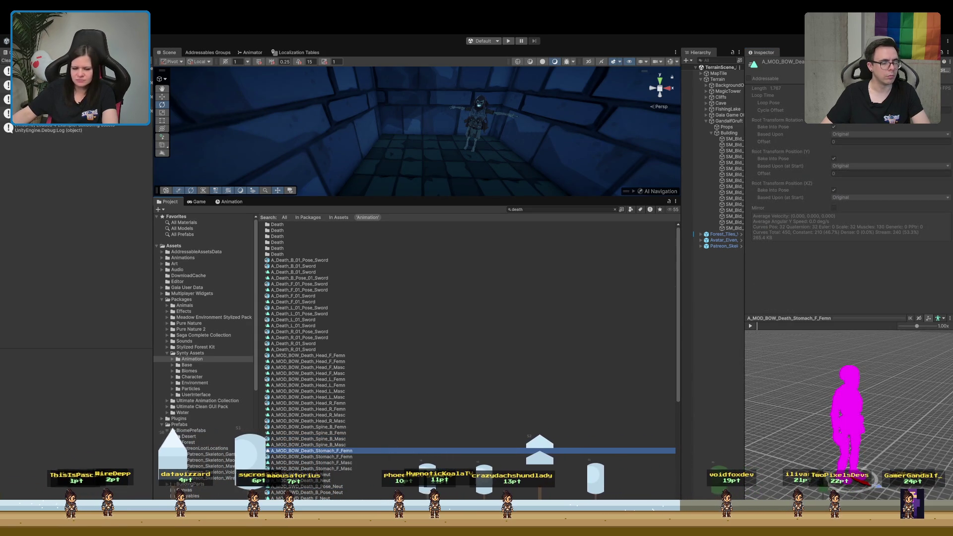
pyautogui.click(304, 440)
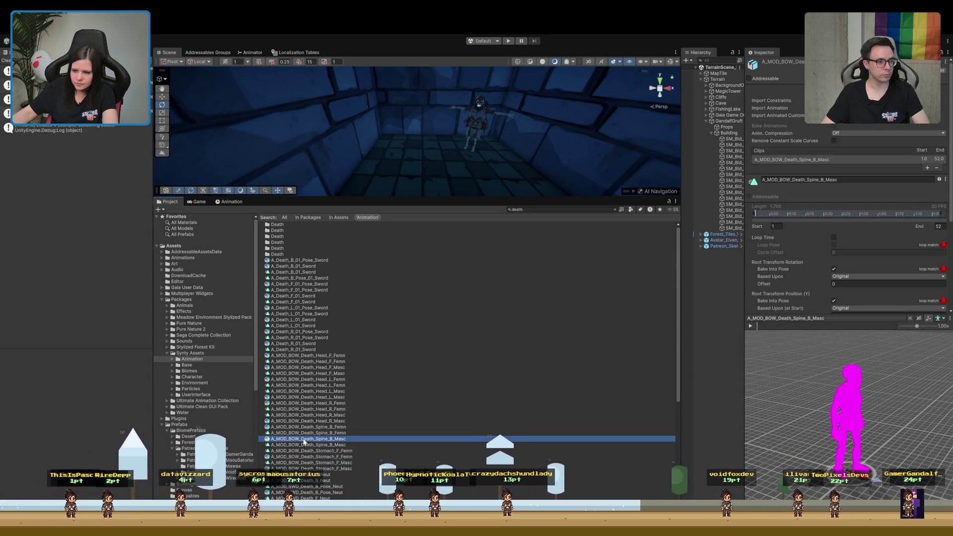
# Play and pause the BOW Death_Spine_B Masc and Femn clips, orbiting the preview.
pyautogui.scroll(-5, 853, 237)
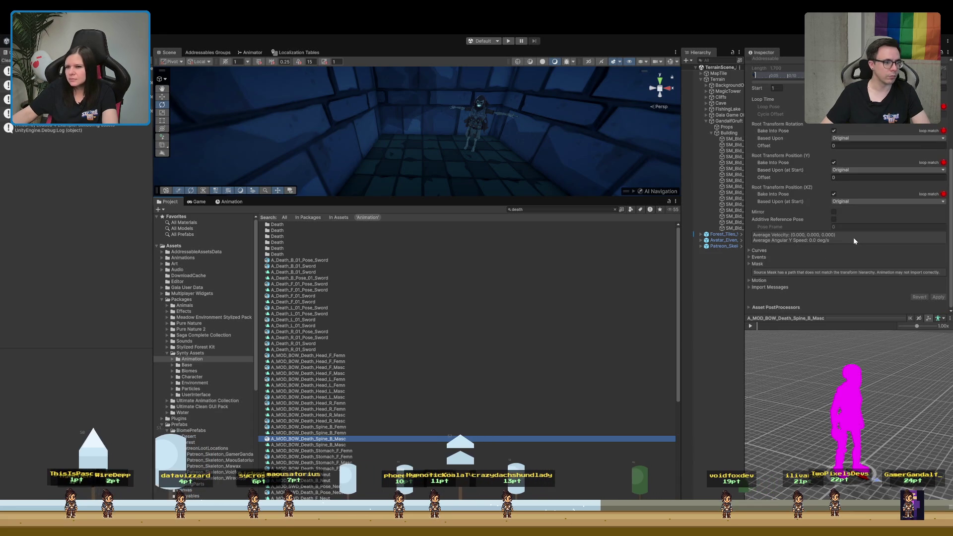
pyautogui.click(750, 326)
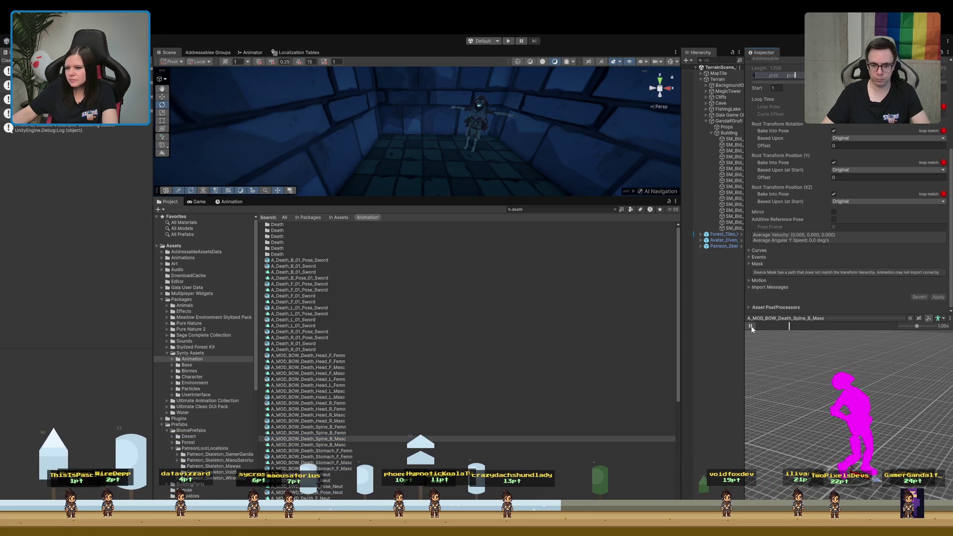
pyautogui.click(750, 326)
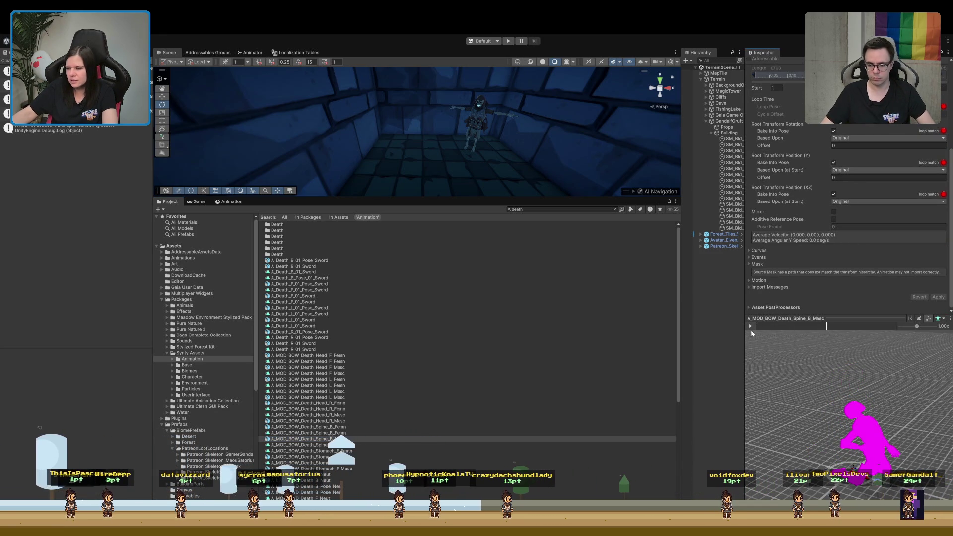
pyautogui.moveTo(843, 432); pyautogui.dragTo(808, 434)
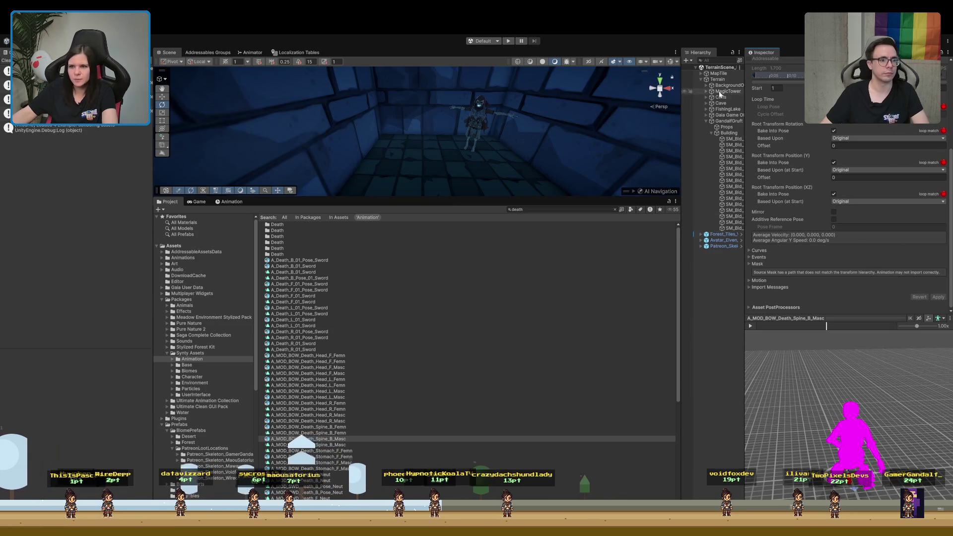
pyautogui.moveTo(835, 405)
pyautogui.mouseDown()
pyautogui.moveTo(931, 407)
pyautogui.moveTo(714, 418)
pyautogui.moveTo(635, 393)
pyautogui.moveTo(474, 410)
pyautogui.mouseUp()
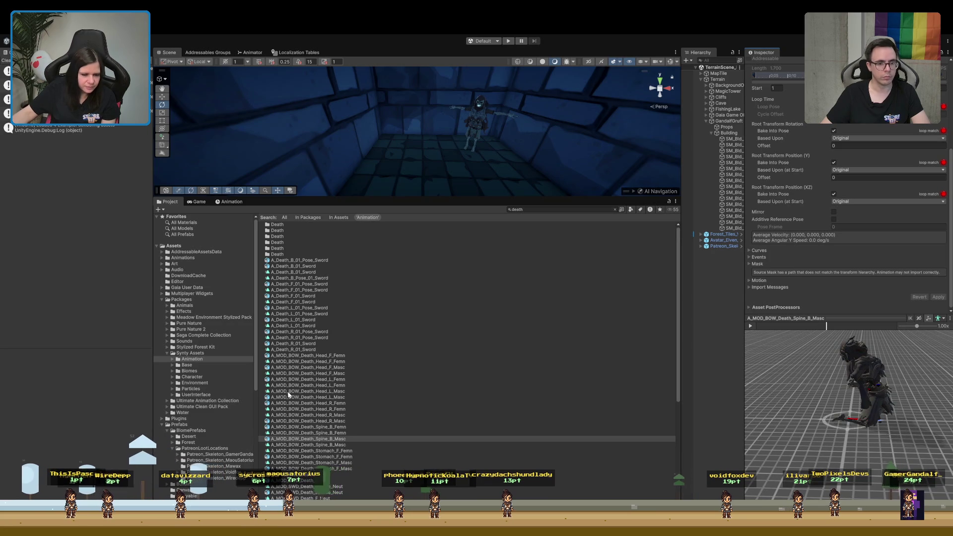
pyautogui.scroll(-5, 348, 397)
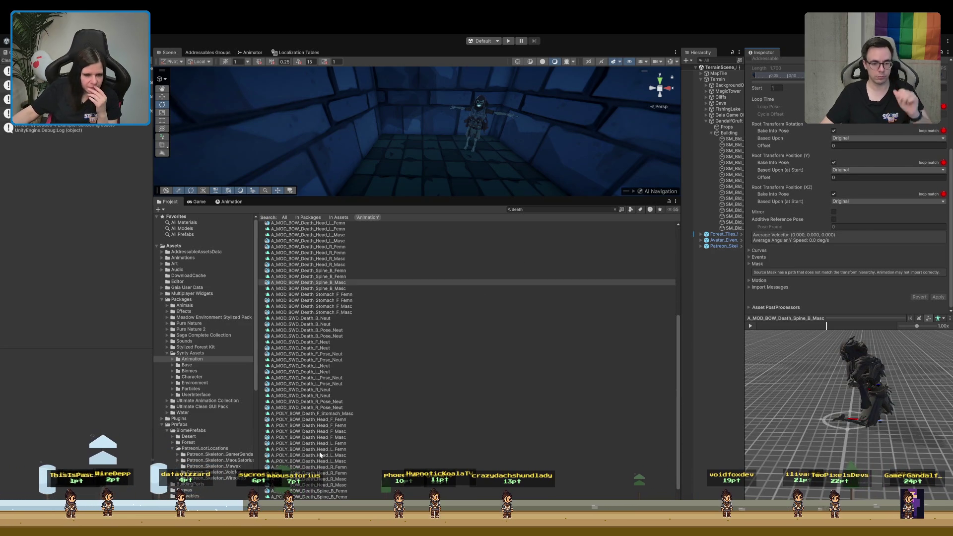
pyautogui.click(308, 491)
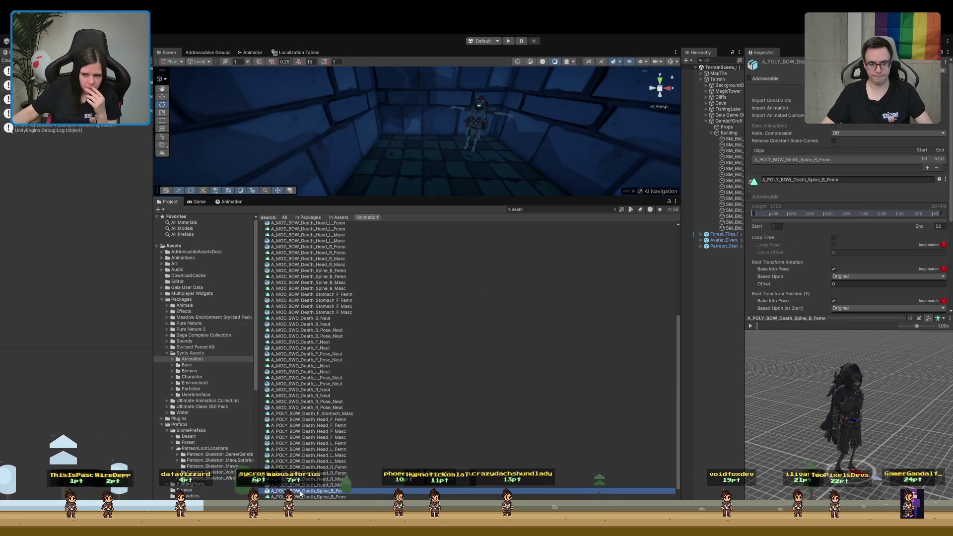
pyautogui.click(750, 326)
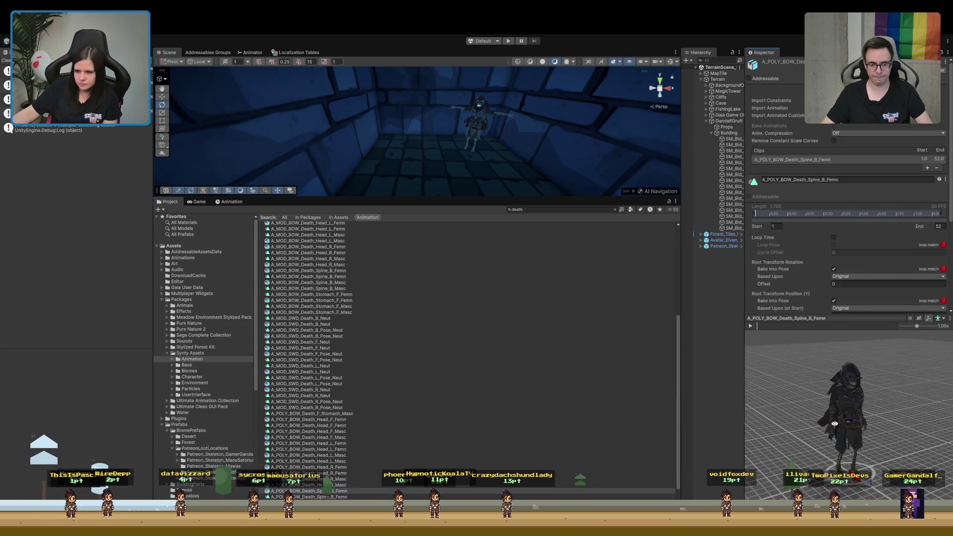
pyautogui.click(750, 326)
# Preview the SWD sword death clips, ending by playing A_MOD_SWD_Death_F_Neut.
pyautogui.scroll(-2, 398, 448)
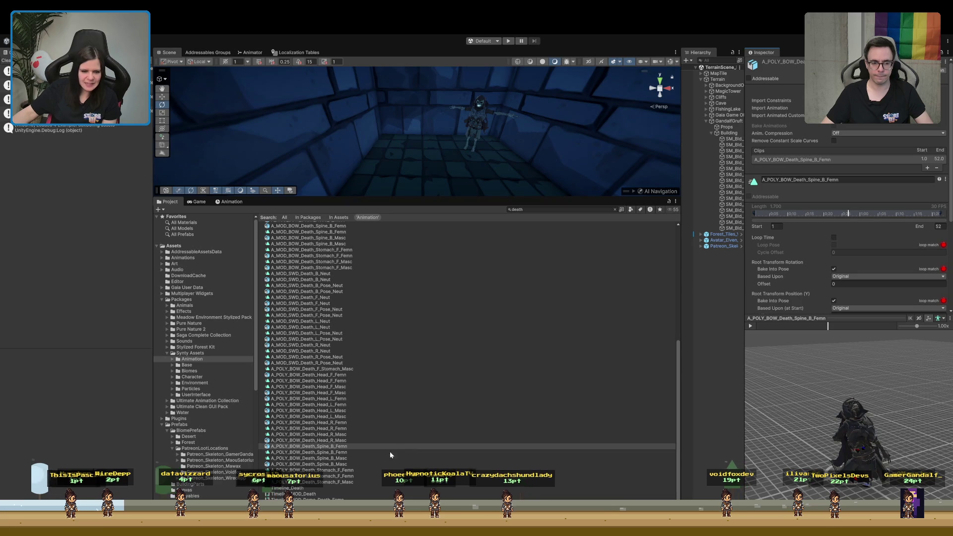
pyautogui.click(317, 315)
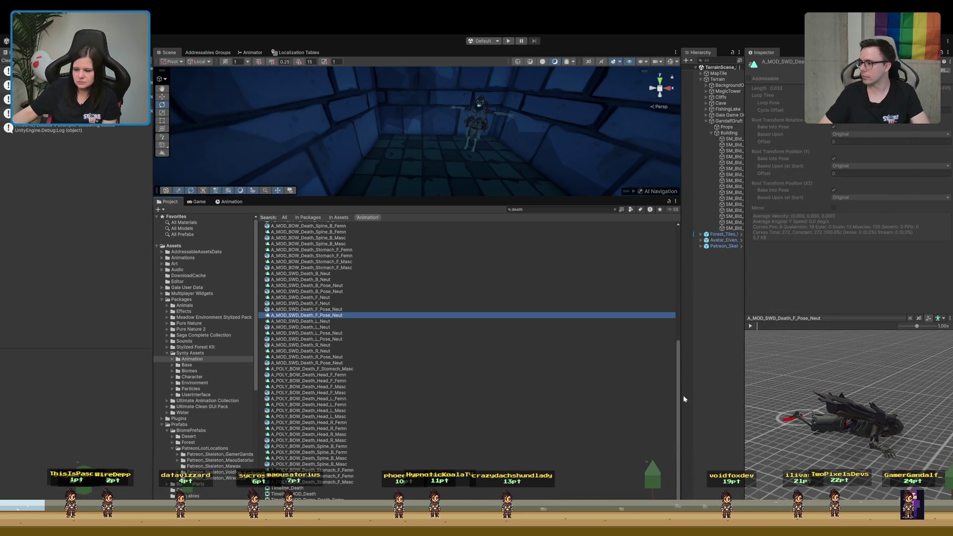
pyautogui.click(309, 322)
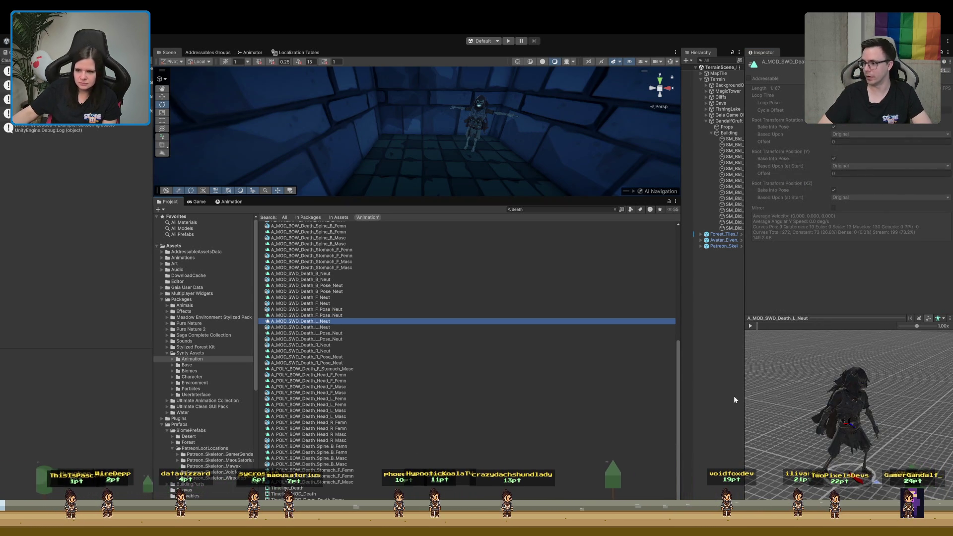
pyautogui.click(750, 326)
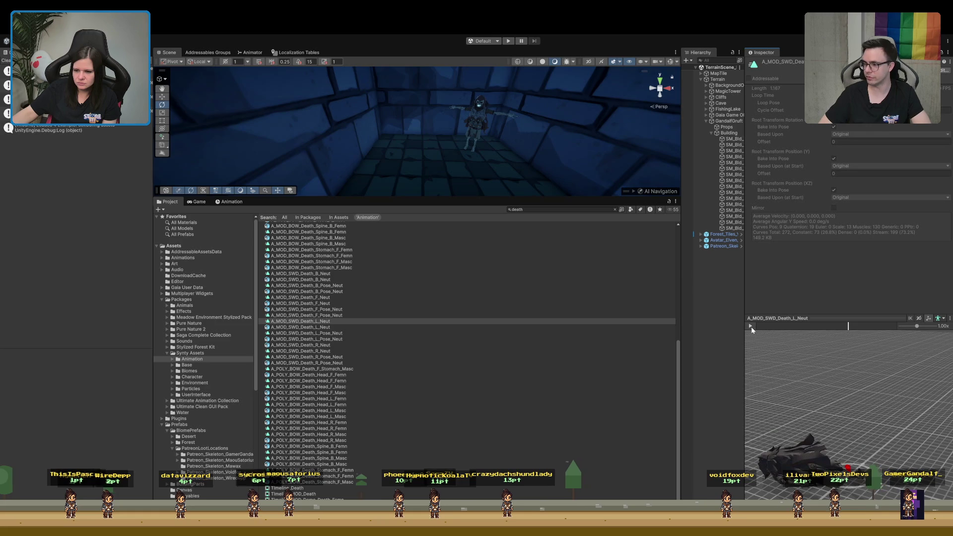
pyautogui.moveTo(847, 326)
pyautogui.mouseDown()
pyautogui.moveTo(770, 329)
pyautogui.moveTo(865, 325)
pyautogui.moveTo(757, 332)
pyautogui.moveTo(772, 332)
pyautogui.mouseUp()
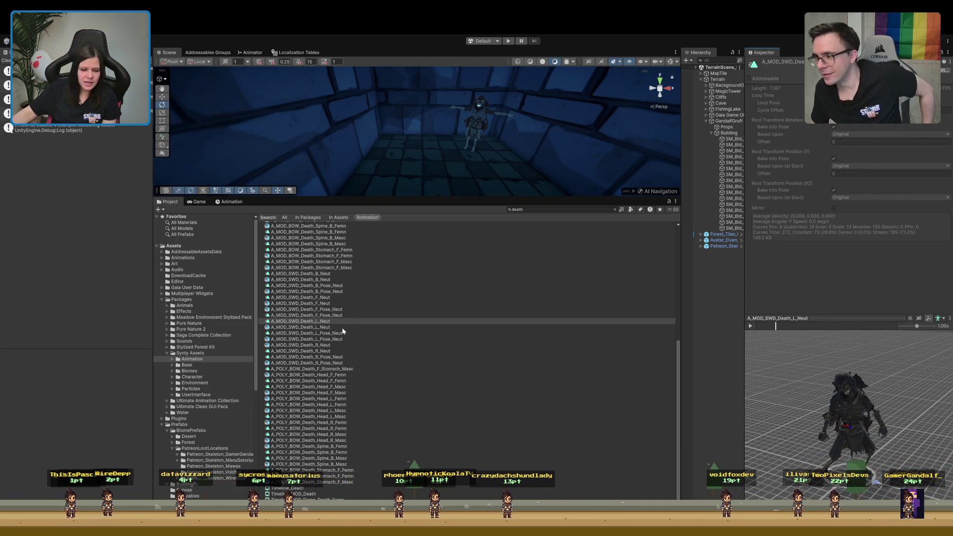
pyautogui.scroll(5, 342, 330)
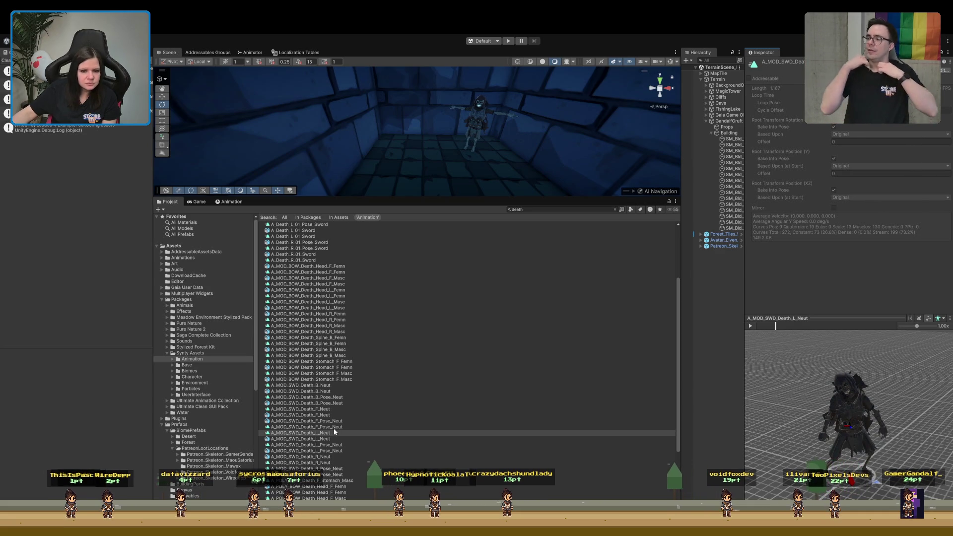
pyautogui.click(328, 415)
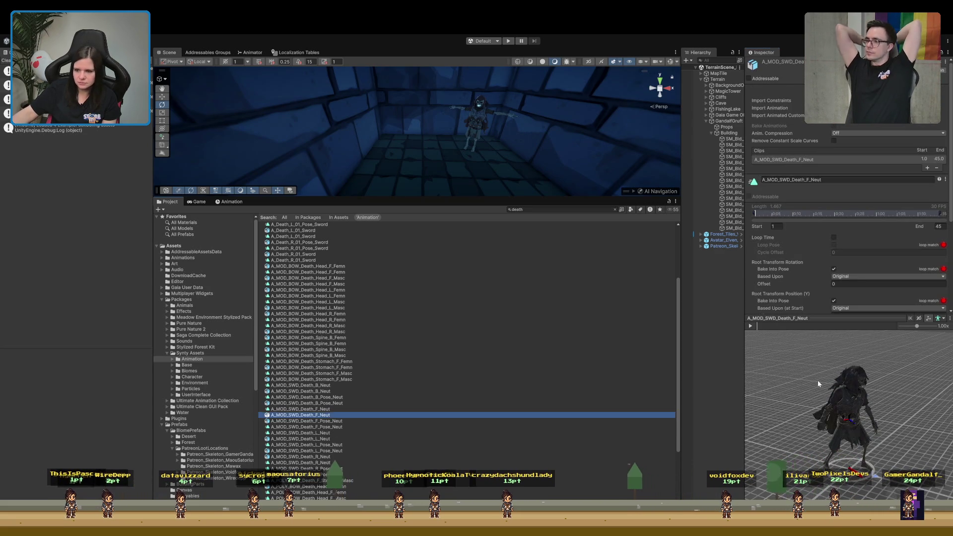
pyautogui.click(759, 326)
pyautogui.click(752, 325)
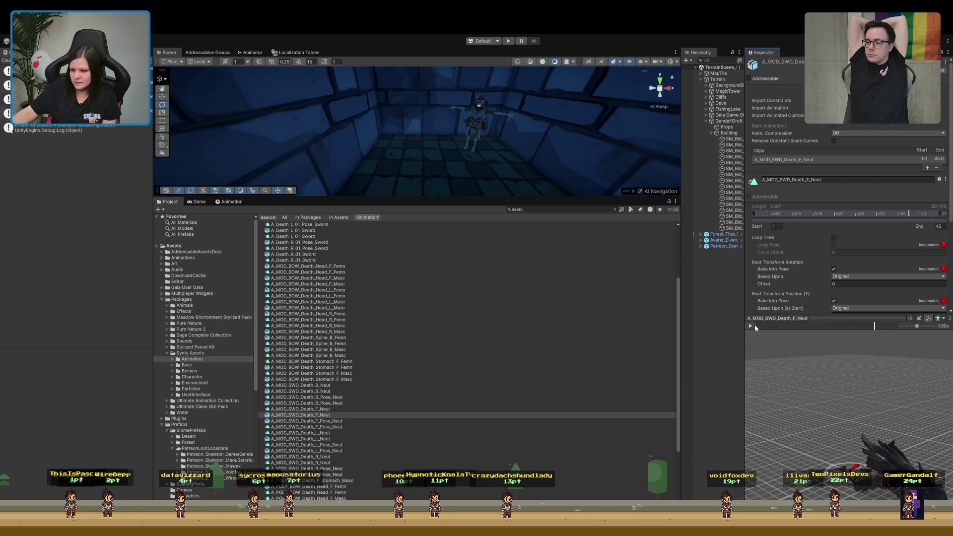
# Collapse the Prefabs folder and replace the Project search query with 'lean'.
pyautogui.scroll(5, 325, 380)
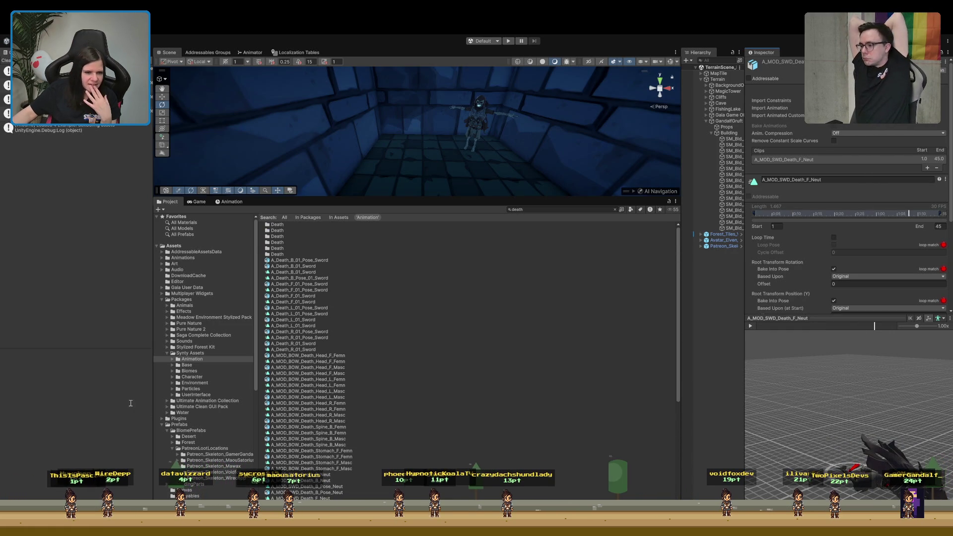
pyautogui.scroll(-5, 193, 380)
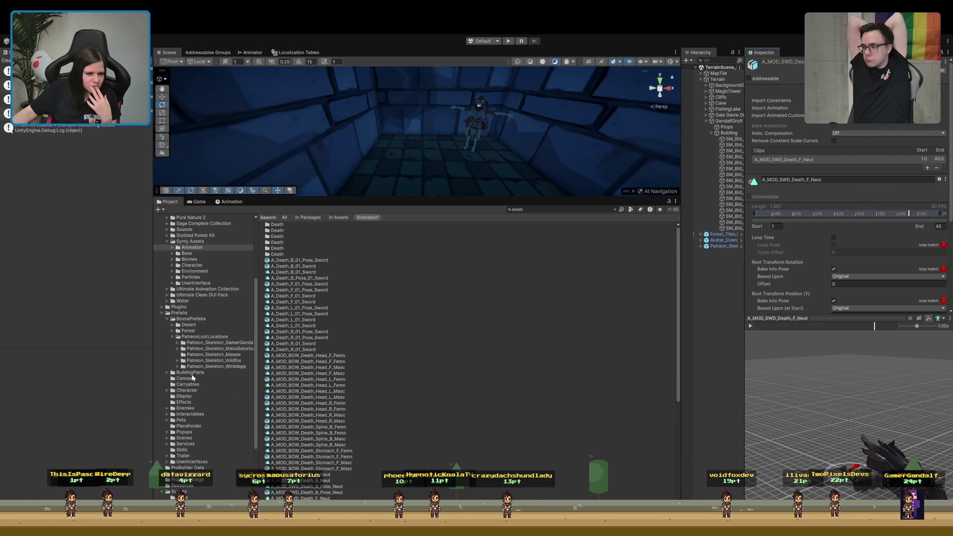
pyautogui.click(163, 313)
pyautogui.scroll(3, 172, 326)
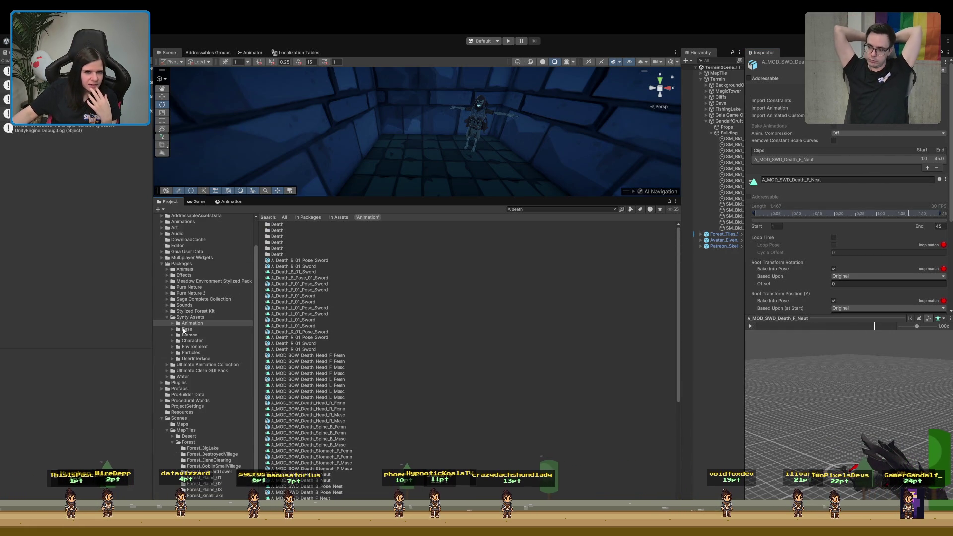
pyautogui.click(531, 210)
# Play the A_Lean_Additive_Neut clip preview with the character facing front.
pyautogui.write('n')
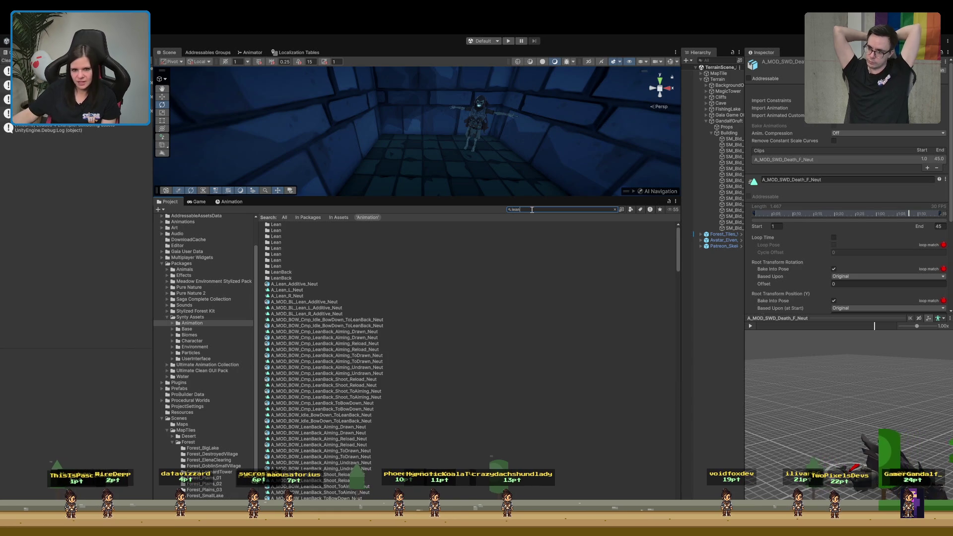
pyautogui.click(315, 285)
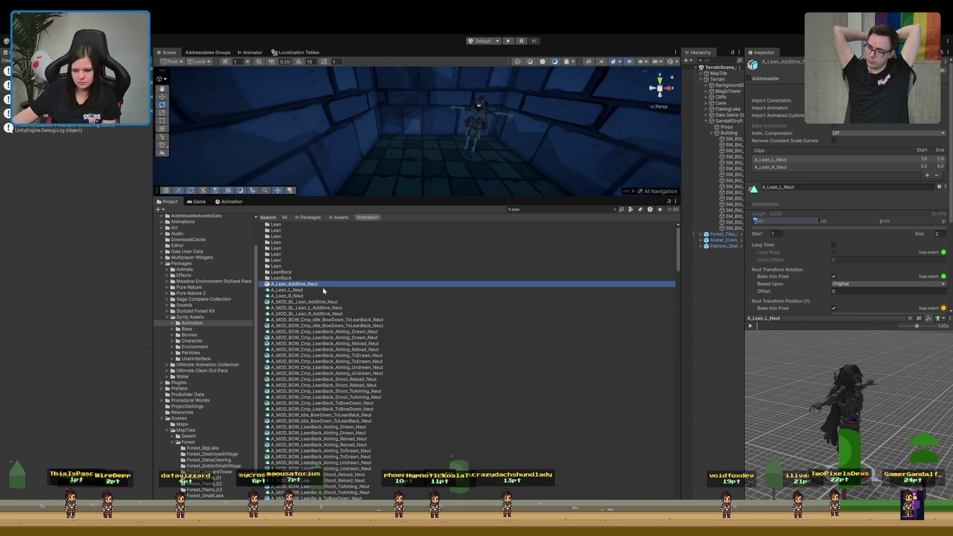
pyautogui.moveTo(881, 410); pyautogui.dragTo(789, 356)
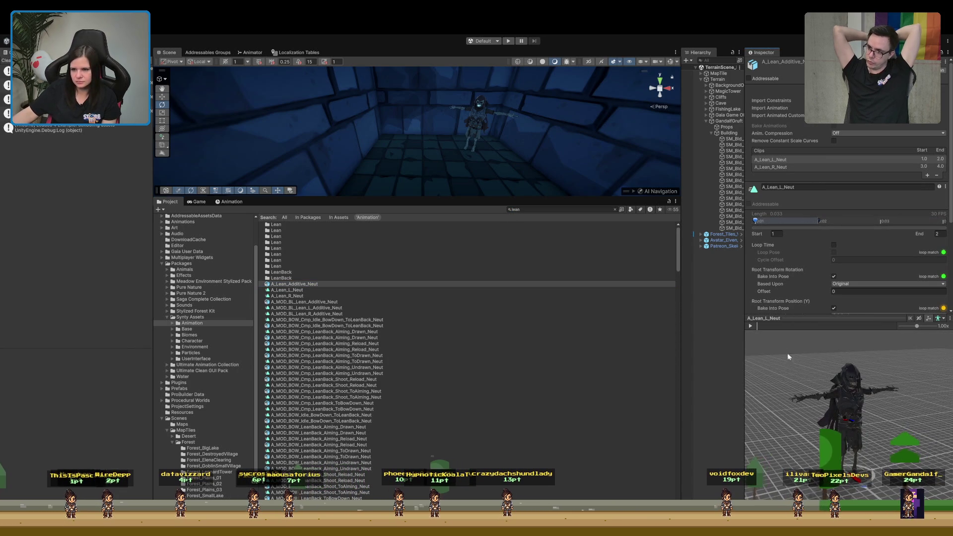
pyautogui.click(750, 327)
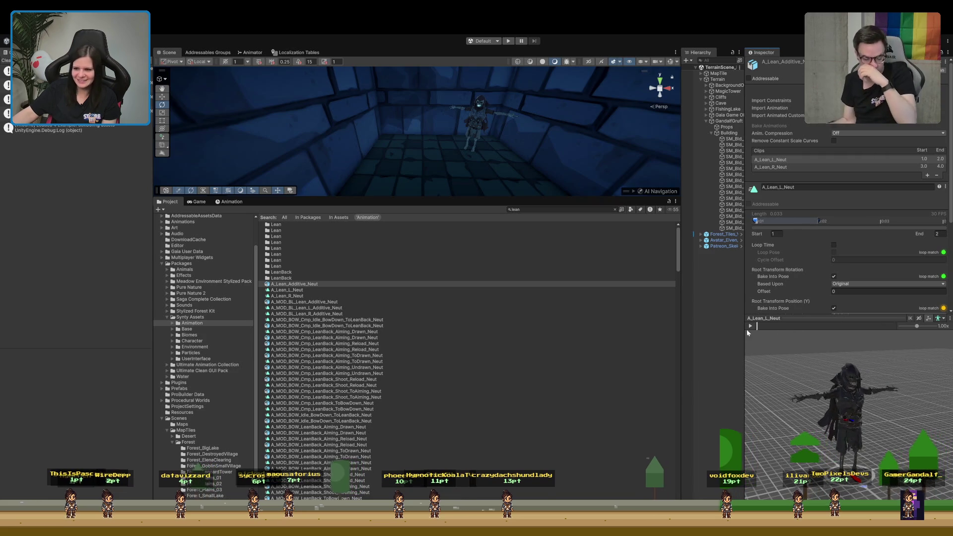
pyautogui.moveTo(884, 332); pyautogui.dragTo(798, 328)
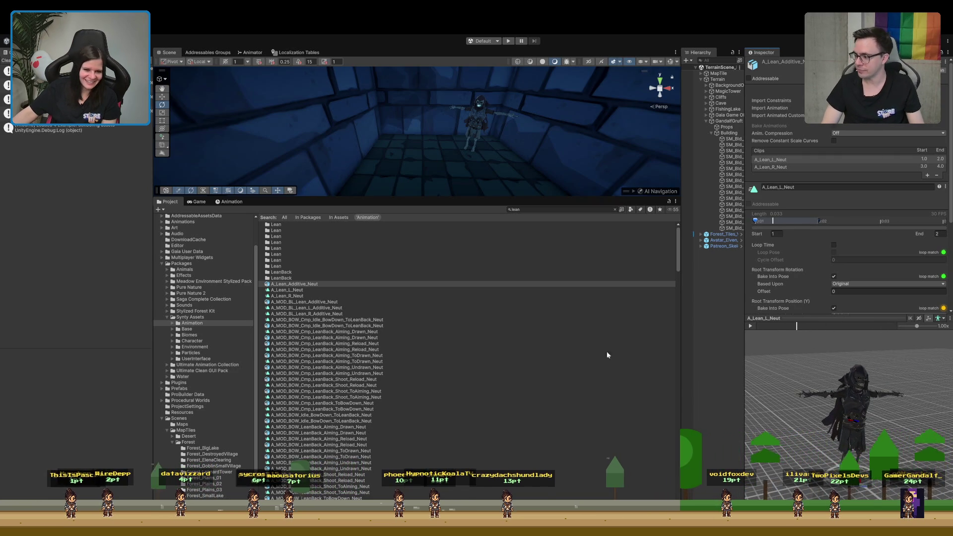
# Preview the A_MOD_IDL_Lean_B_ArmsFolded_Exit_Masc clip.
pyautogui.scroll(-5, 346, 323)
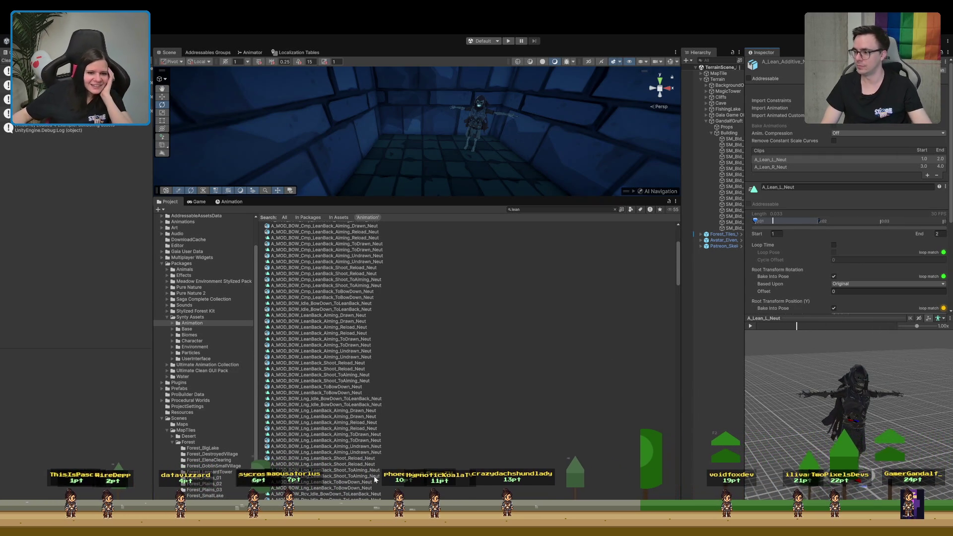
pyautogui.scroll(-5, 368, 347)
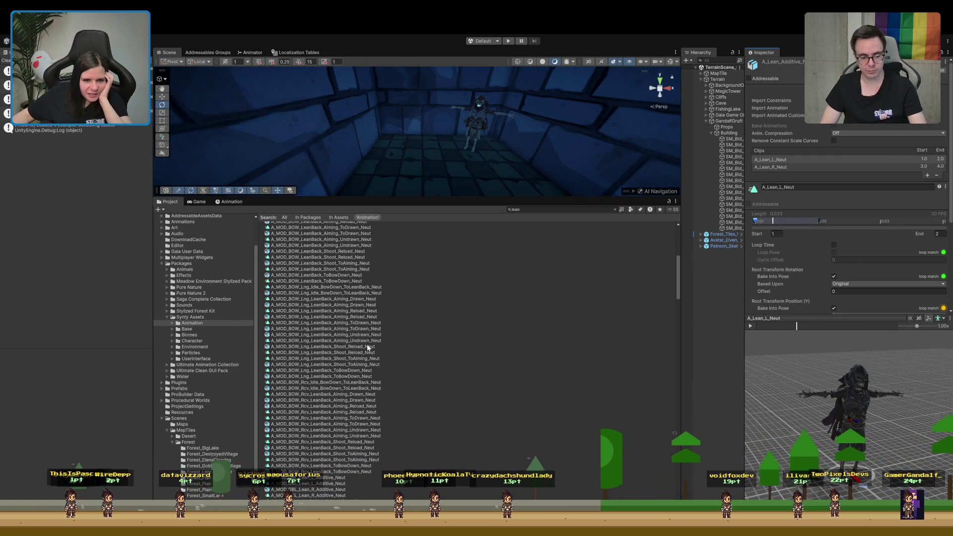
pyautogui.scroll(-4, 371, 343)
pyautogui.scroll(-4, 370, 344)
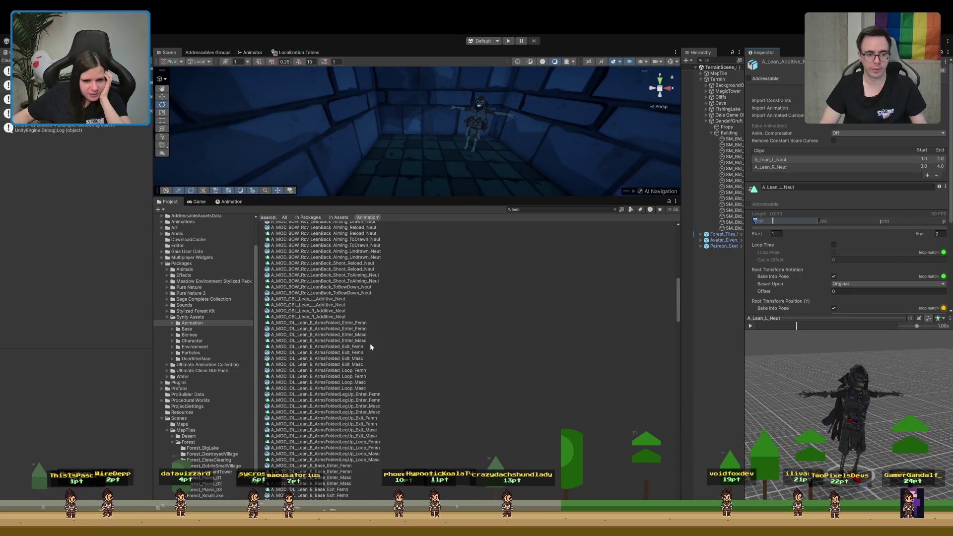
pyautogui.click(343, 364)
pyautogui.moveTo(783, 344)
pyautogui.mouseDown()
pyautogui.moveTo(789, 373)
pyautogui.moveTo(820, 381)
pyautogui.mouseUp()
# Enlarge the animation preview area and load A_MOD_GBL_Lean_R_Additive_Neut.
pyautogui.scroll(3, 820, 380)
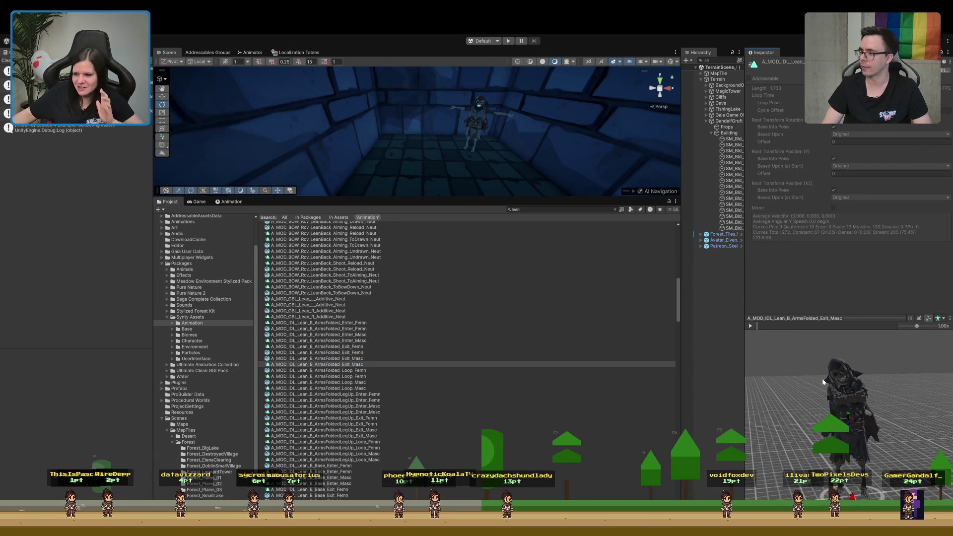
pyautogui.moveTo(834, 316); pyautogui.dragTo(835, 222)
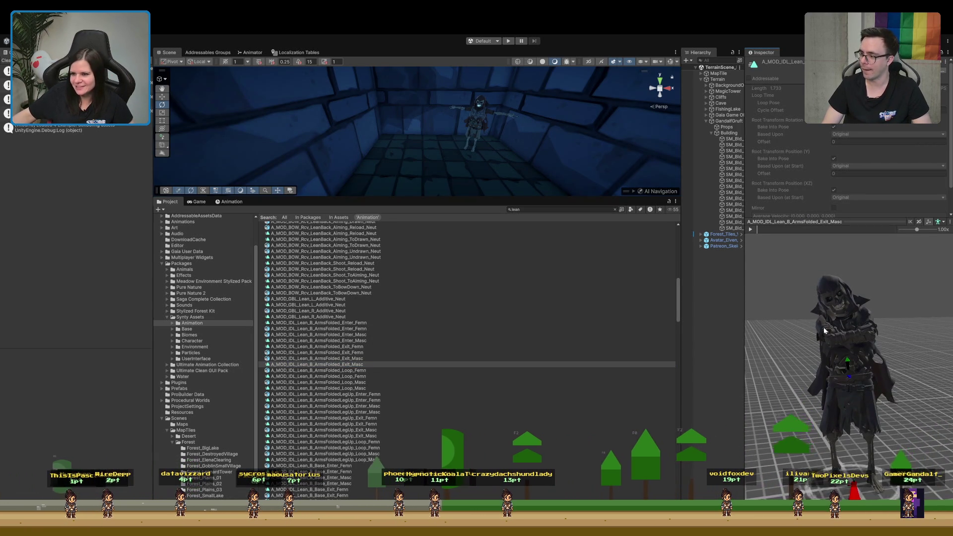
pyautogui.scroll(3, 823, 329)
pyautogui.moveTo(824, 330); pyautogui.dragTo(826, 432)
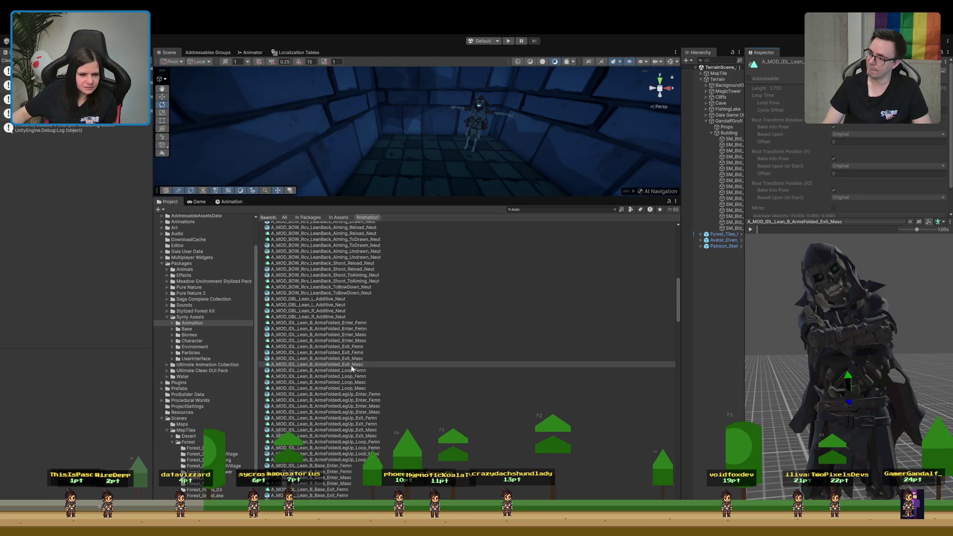
pyautogui.click(330, 311)
pyautogui.scroll(-5, 356, 376)
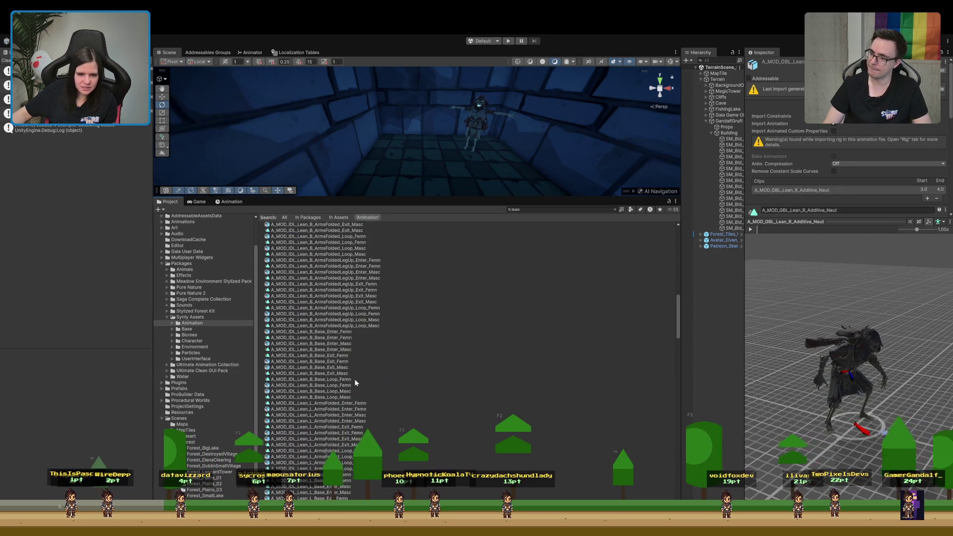
# Play and pause A_MOD_IDL_Lean_B_Base_Loop_Masc, then scroll through the other lean clips.
pyautogui.click(324, 397)
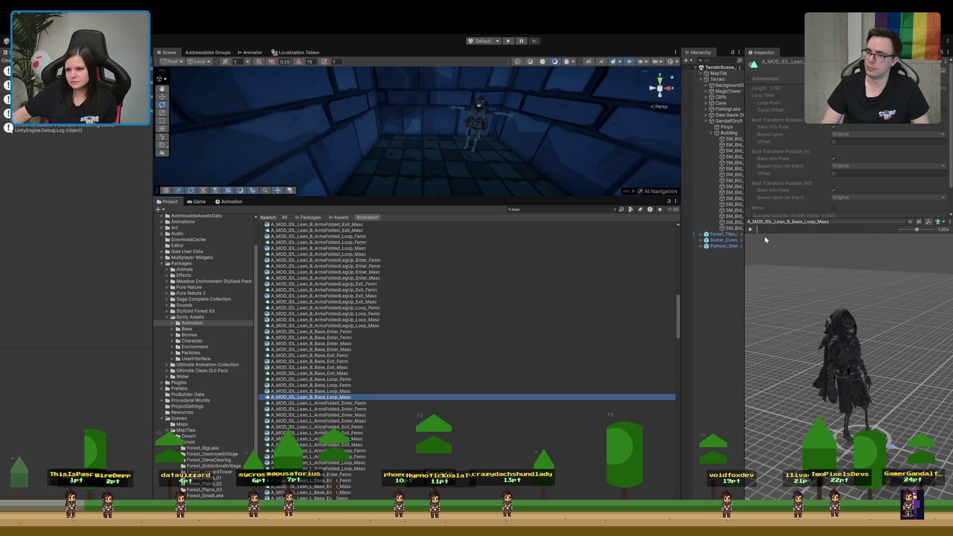
pyautogui.click(758, 232)
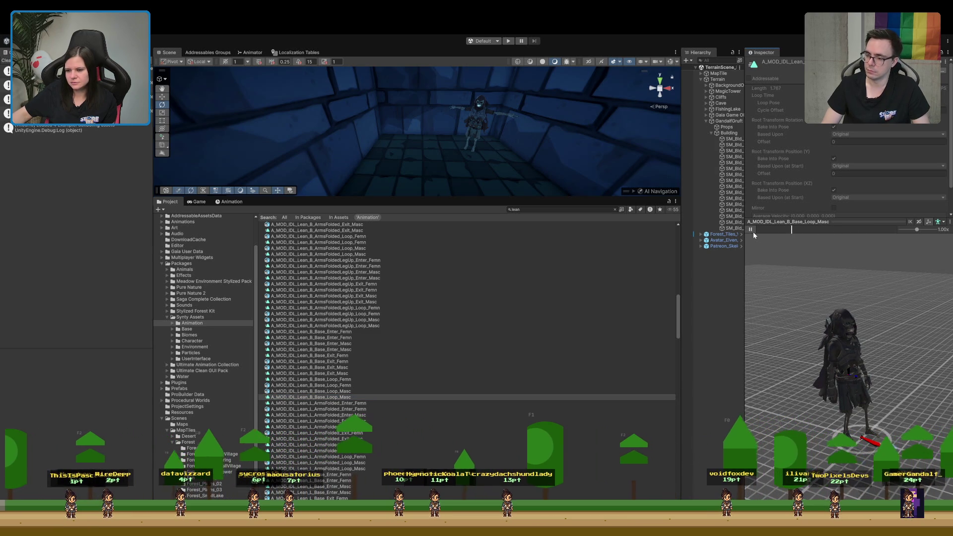
pyautogui.click(751, 229)
pyautogui.scroll(-10, 407, 422)
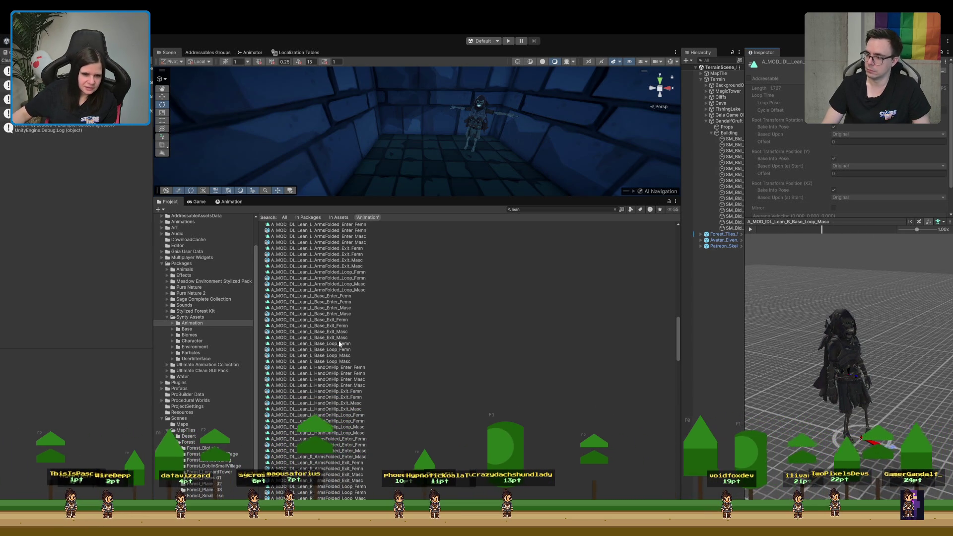
pyautogui.scroll(-5, 329, 341)
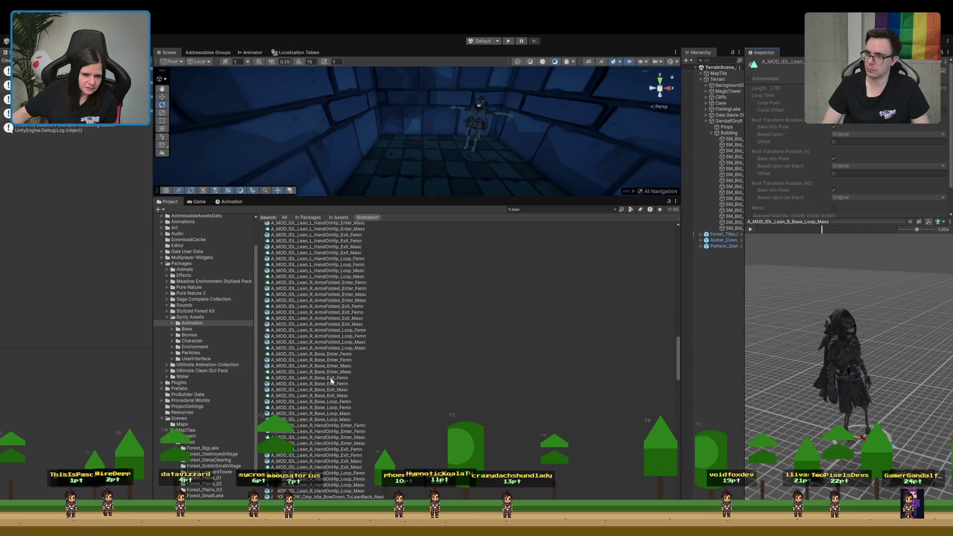
pyautogui.scroll(-15, 331, 379)
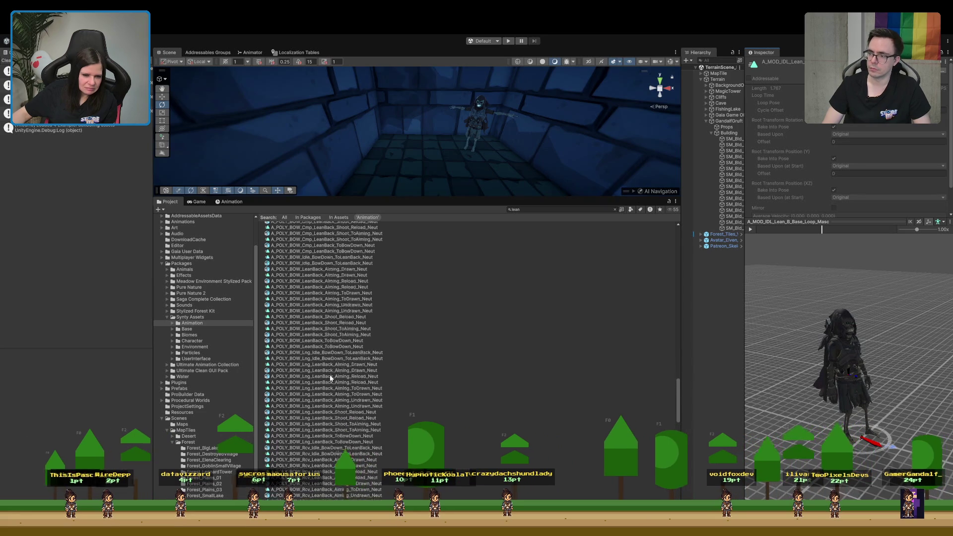
pyautogui.scroll(15, 331, 378)
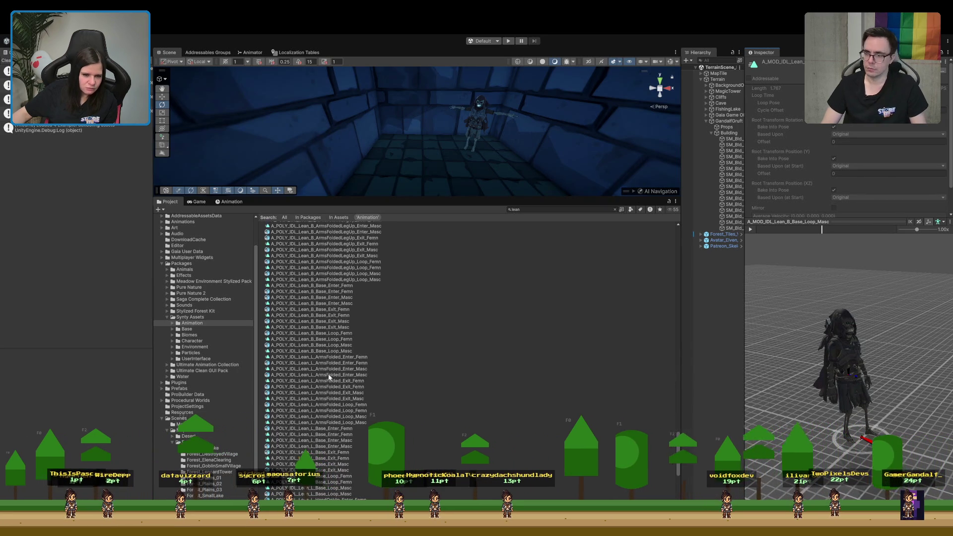
pyautogui.scroll(-10, 329, 377)
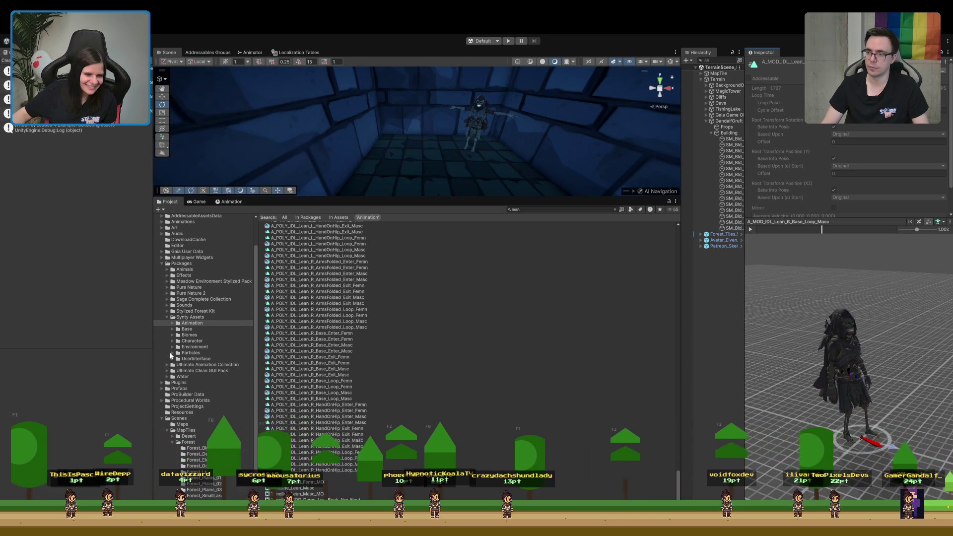
# Open the Ultimate Animation Collection, play the AssaultRifleAnimset preview, and search 'dead'.
pyautogui.doubleClick(198, 364)
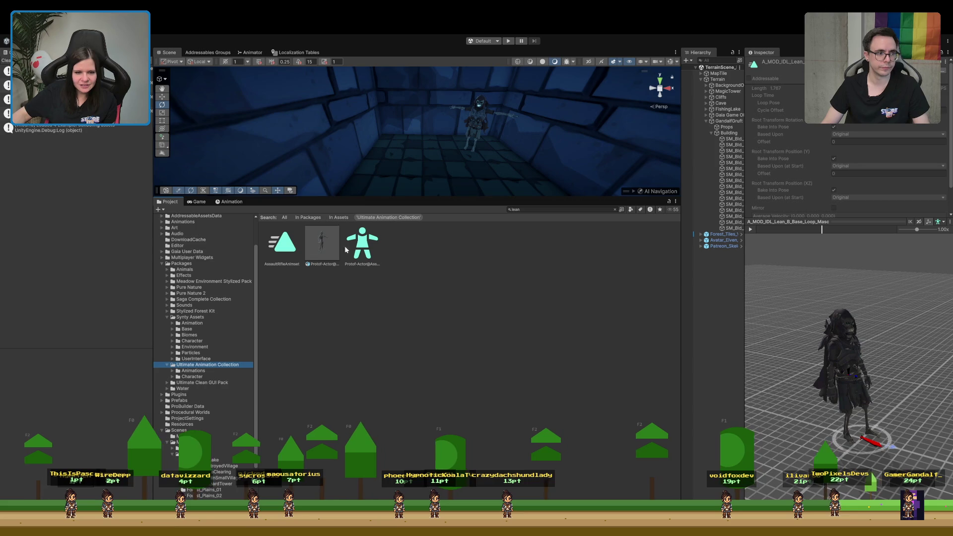
pyautogui.click(322, 244)
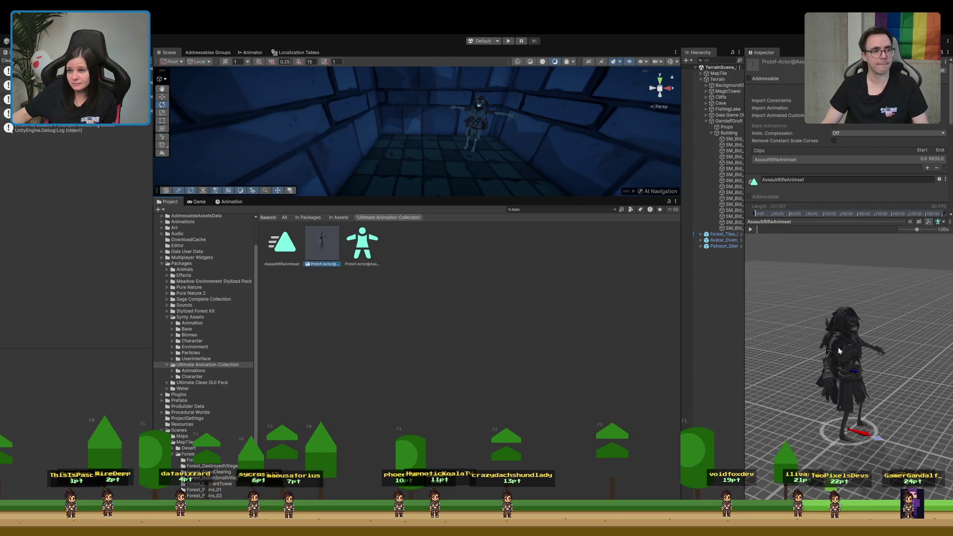
pyautogui.click(751, 230)
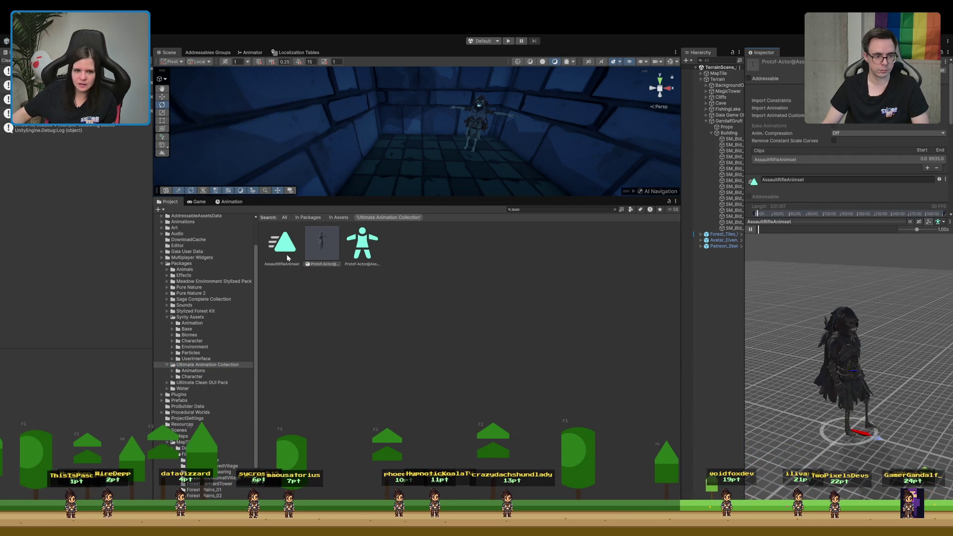
pyautogui.doubleClick(535, 209)
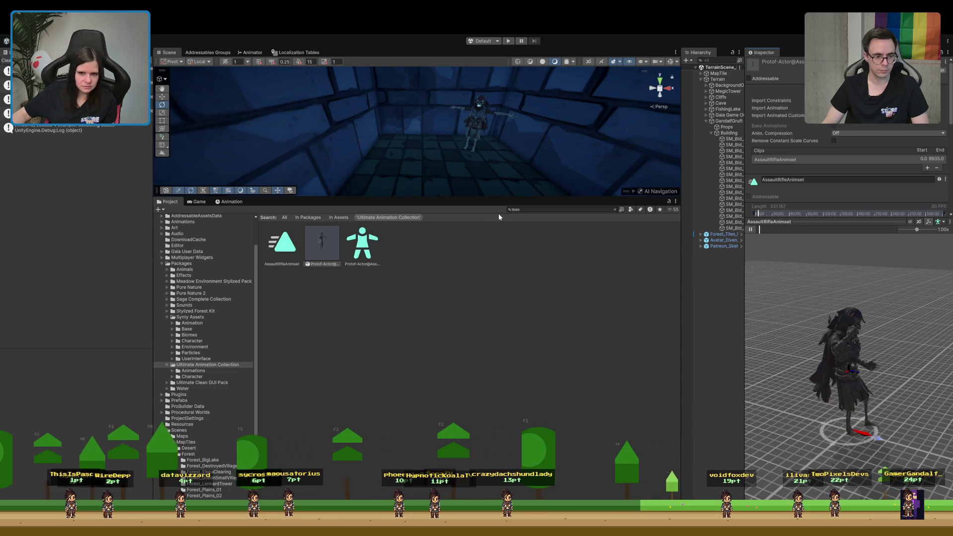
pyautogui.write('dead')
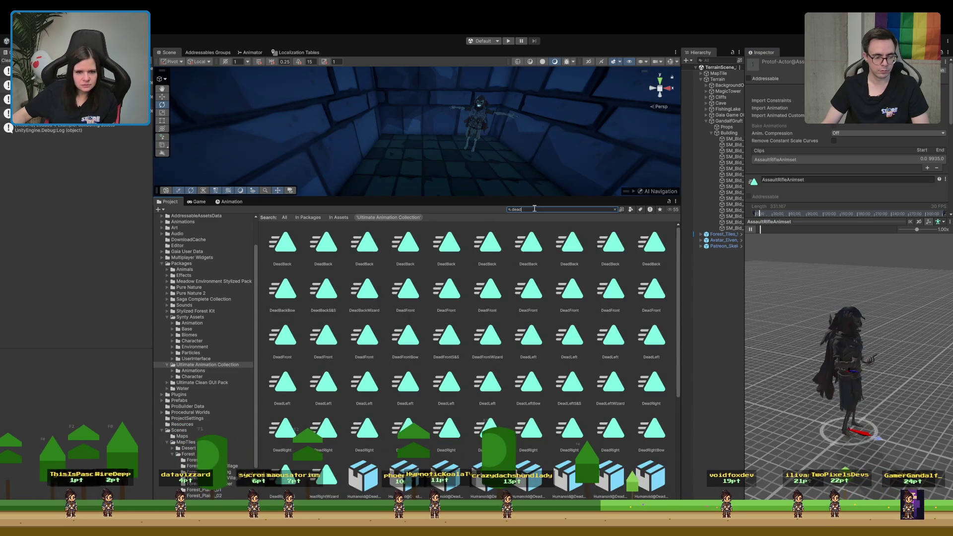
# Play the DeadFront and DeadFrontBow death clips in the preview.
pyautogui.scroll(-5, 466, 348)
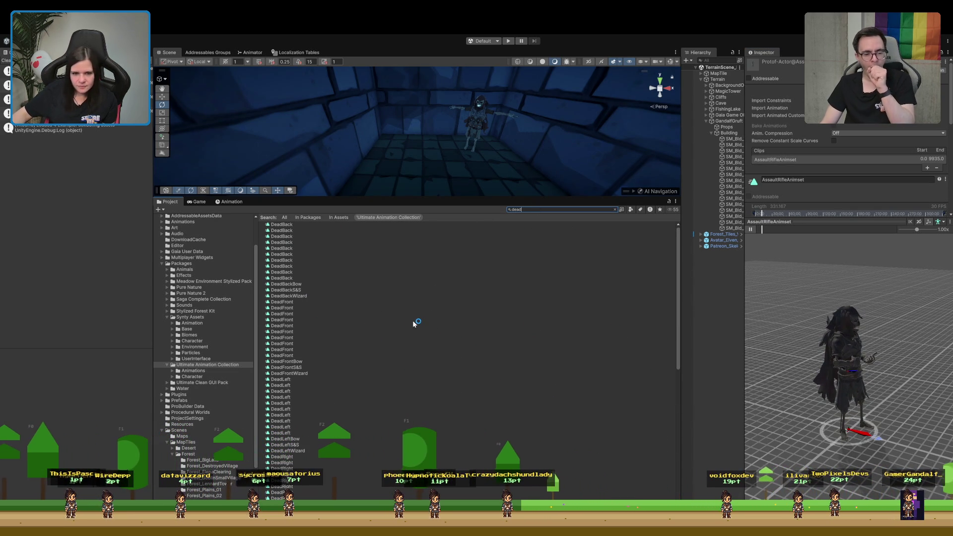
pyautogui.click(423, 302)
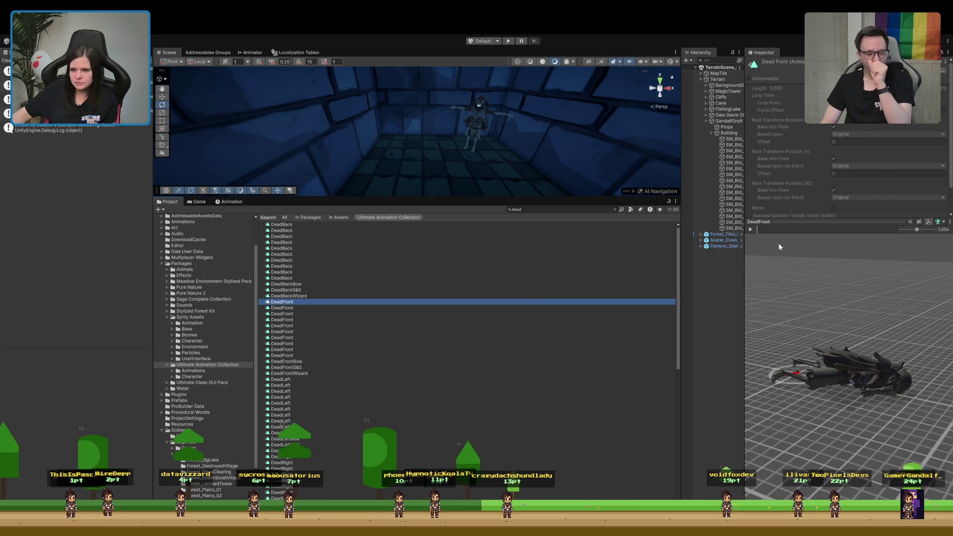
pyautogui.click(752, 229)
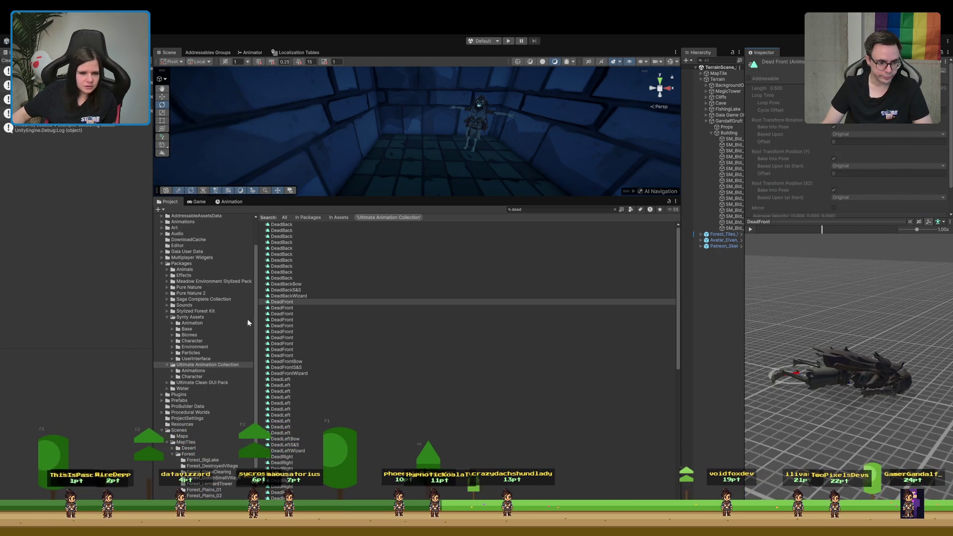
pyautogui.click(300, 362)
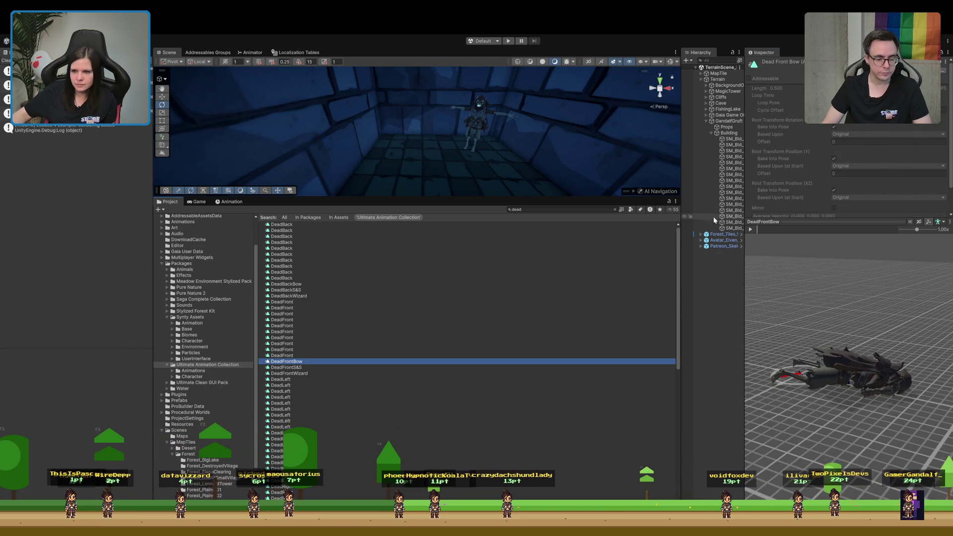
pyautogui.click(756, 229)
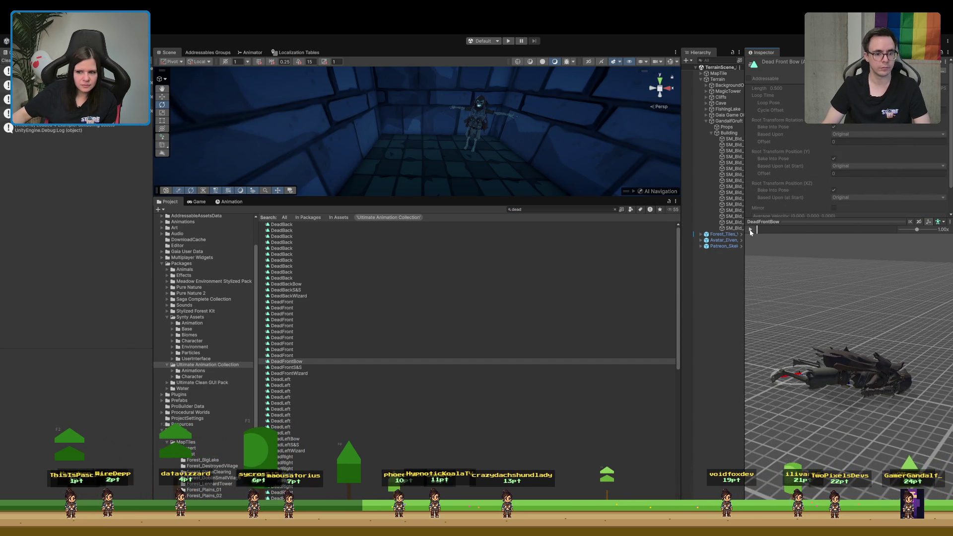
# Preview Humanoid@DeadBack and DeadRightWizard, then pause on DeadRightS&S.
pyautogui.scroll(-5, 341, 339)
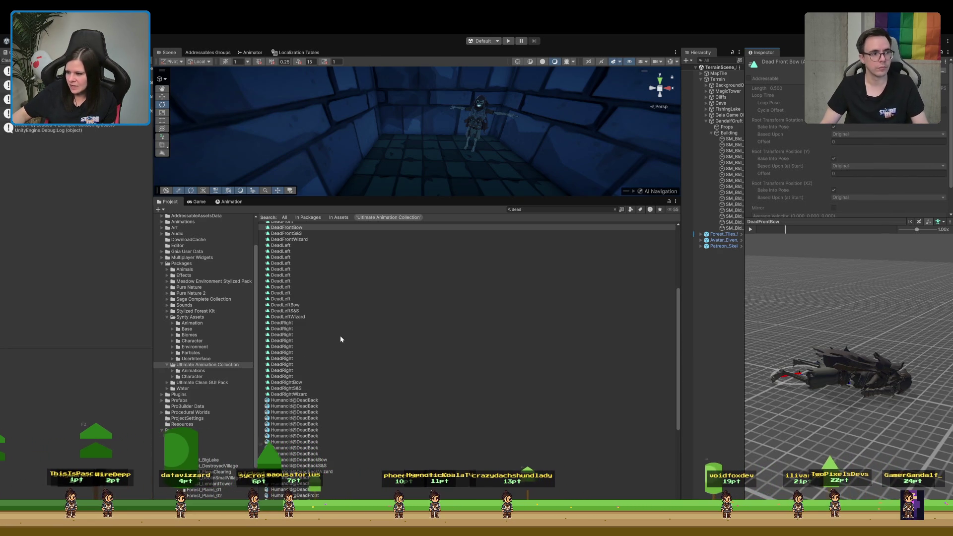
pyautogui.scroll(-3, 338, 335)
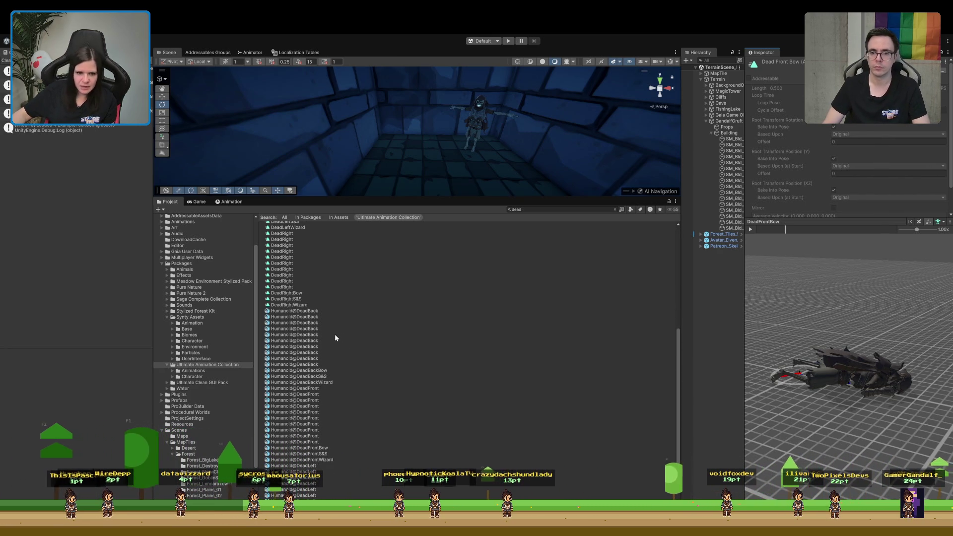
pyautogui.click(311, 311)
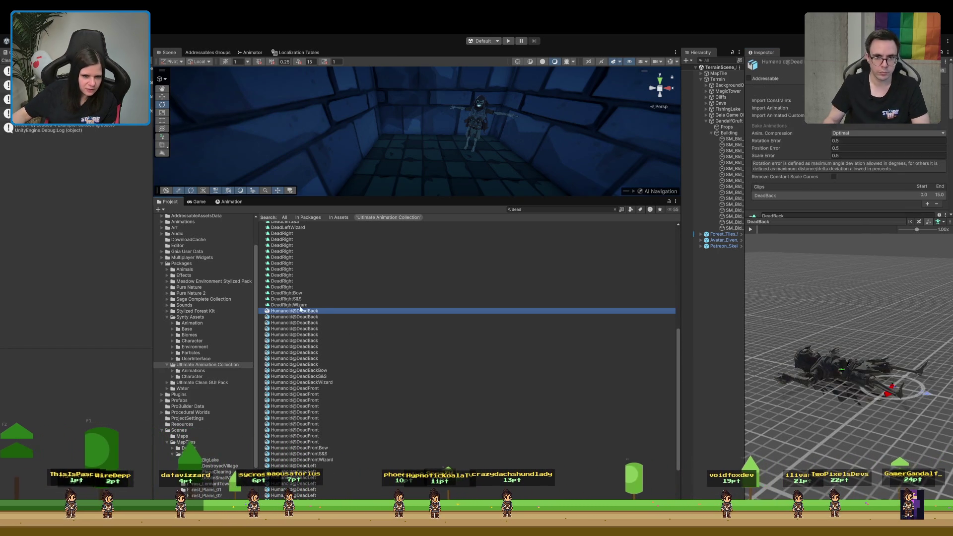
pyautogui.click(302, 306)
pyautogui.moveTo(820, 317)
pyautogui.mouseDown()
pyautogui.moveTo(698, 323)
pyautogui.moveTo(680, 298)
pyautogui.moveTo(724, 326)
pyautogui.mouseUp()
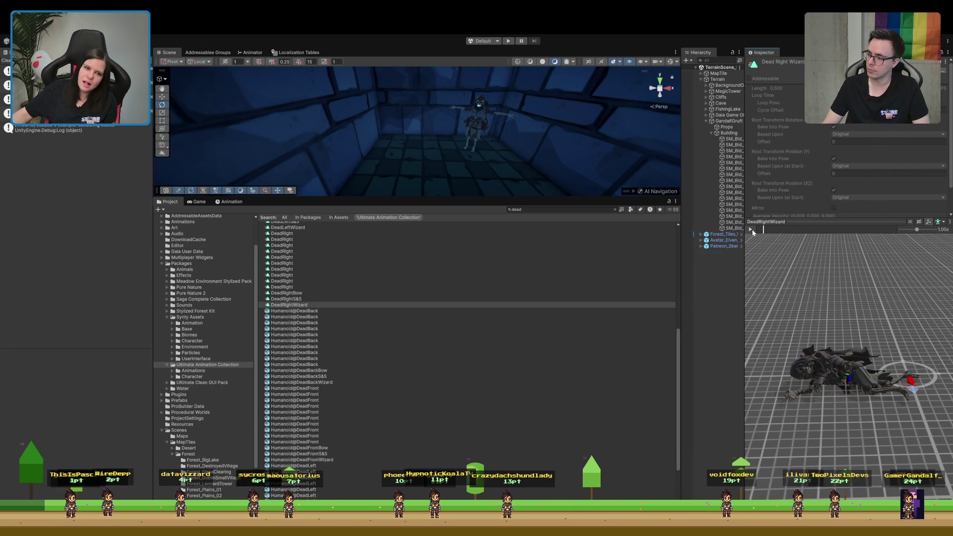
pyautogui.click(304, 299)
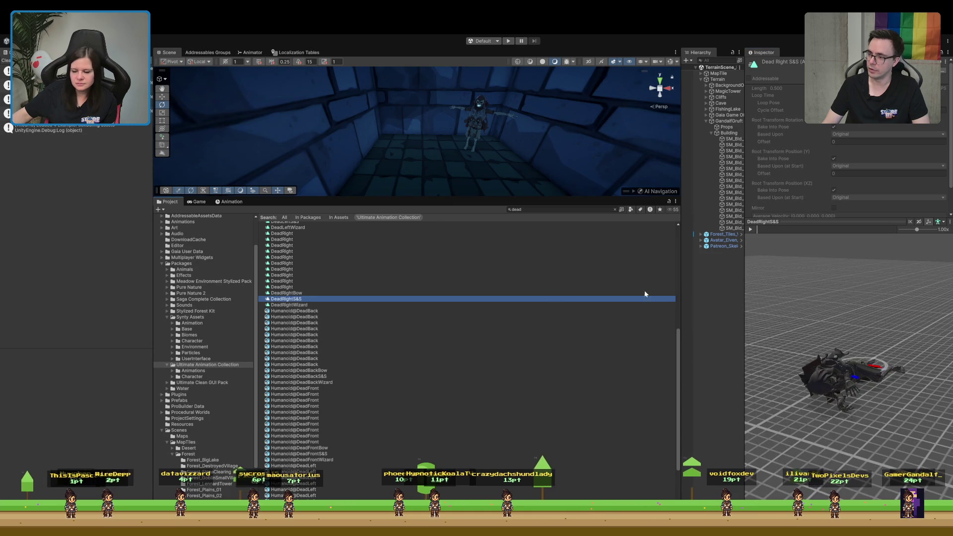
pyautogui.click(753, 231)
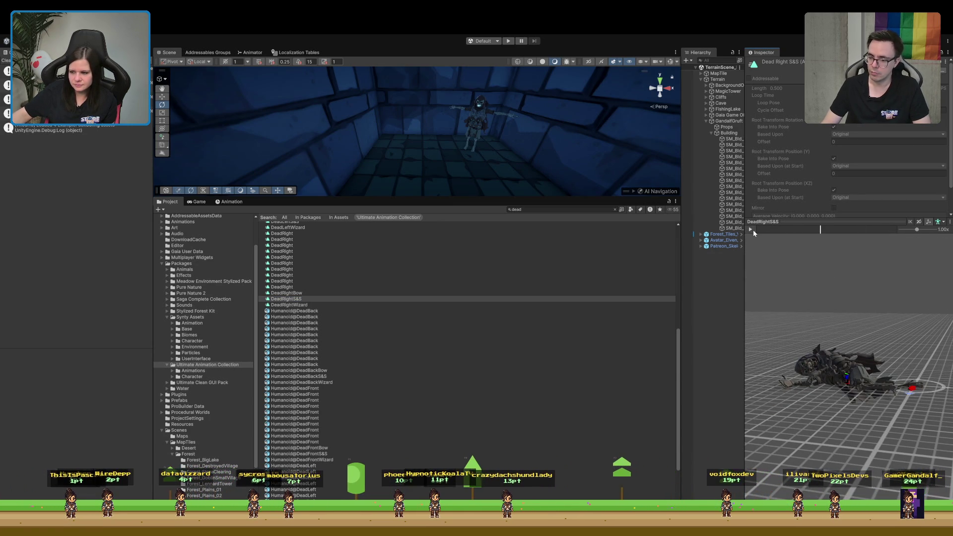
pyautogui.scroll(-5, 292, 407)
pyautogui.scroll(5, 314, 459)
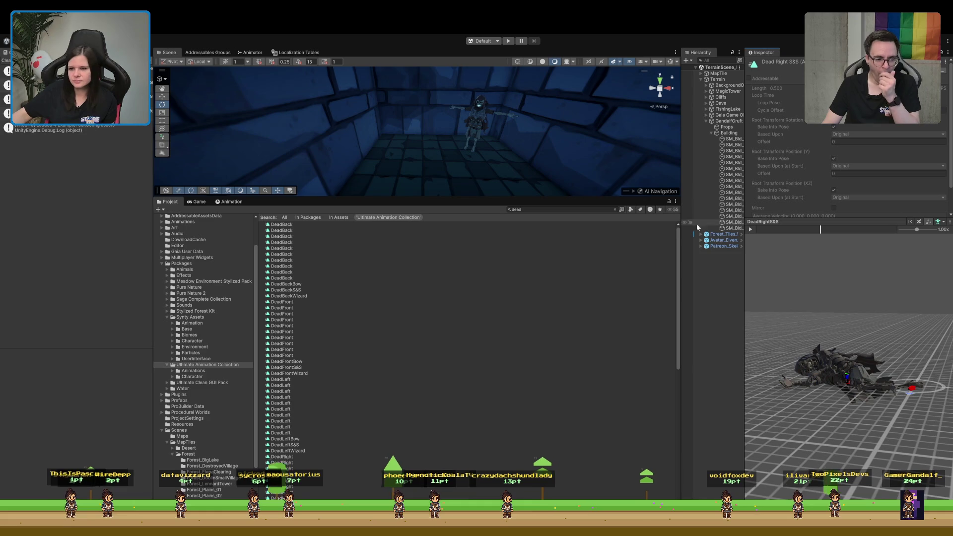
# Parent Patreon_Skeleton_GamerGandalf under GandalfGruft and frame it in the Scene view.
pyautogui.moveTo(571, 112); pyautogui.dragTo(569, 109)
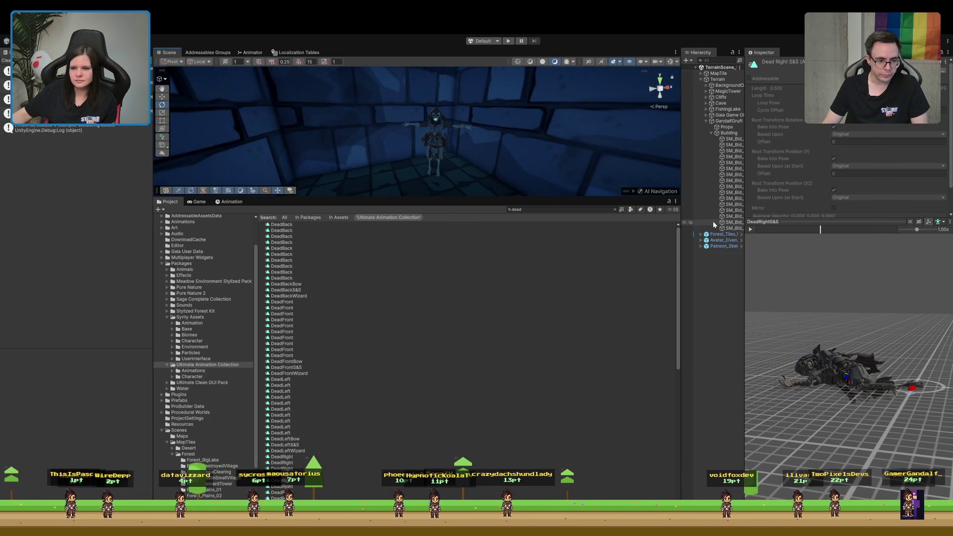
pyautogui.click(710, 133)
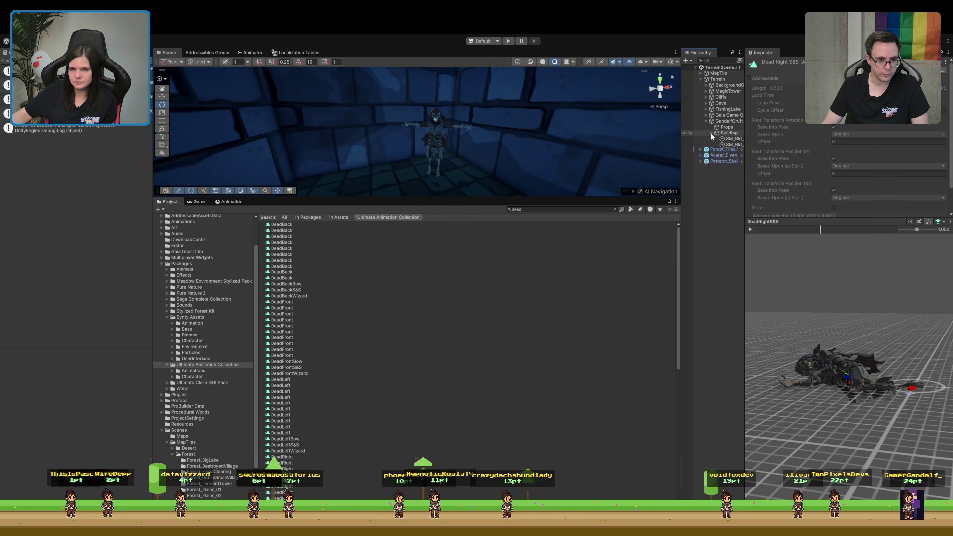
pyautogui.moveTo(714, 150); pyautogui.dragTo(728, 122)
pyautogui.press('f')
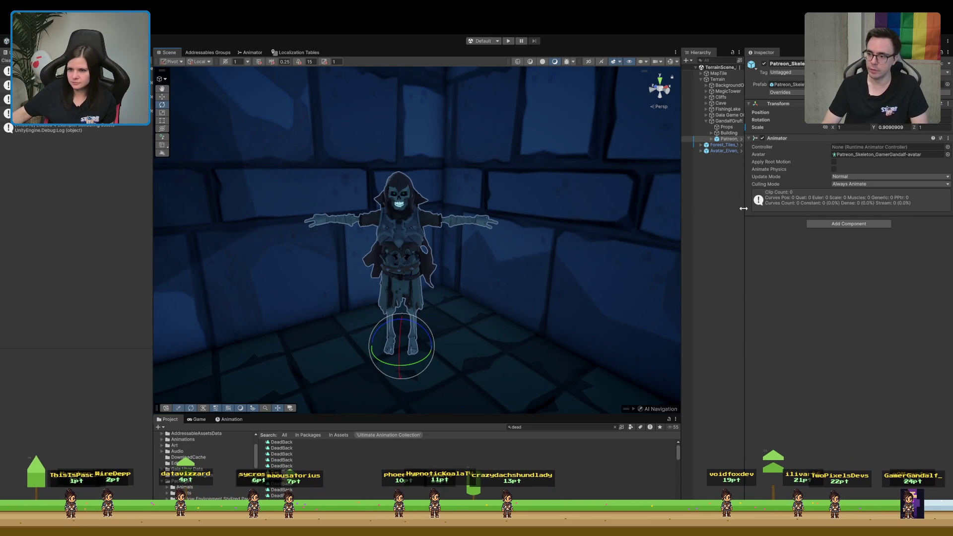
# Widen the Hierarchy, expand the skeleton's root > pelvis bones, and enlarge the Project panel.
pyautogui.moveTo(743, 208); pyautogui.dragTo(794, 212)
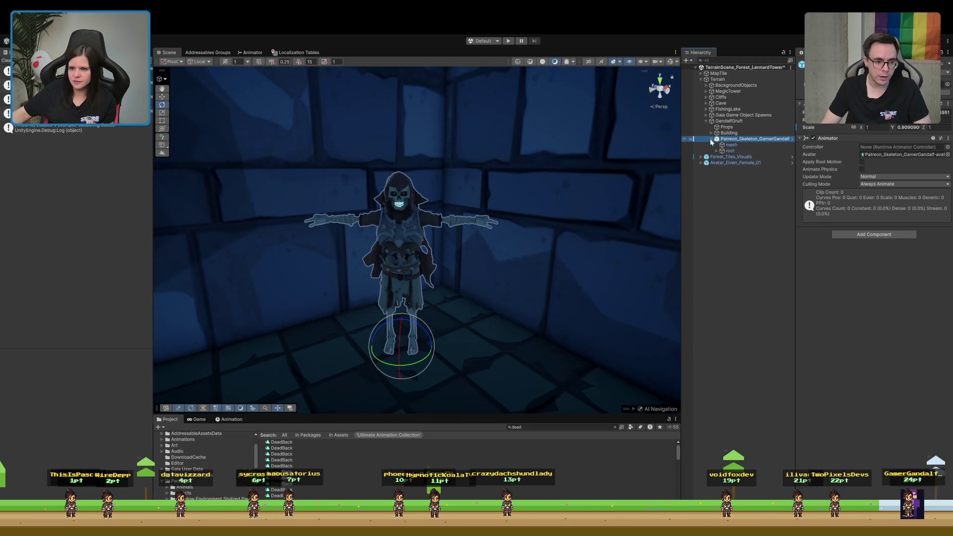
pyautogui.click(729, 145)
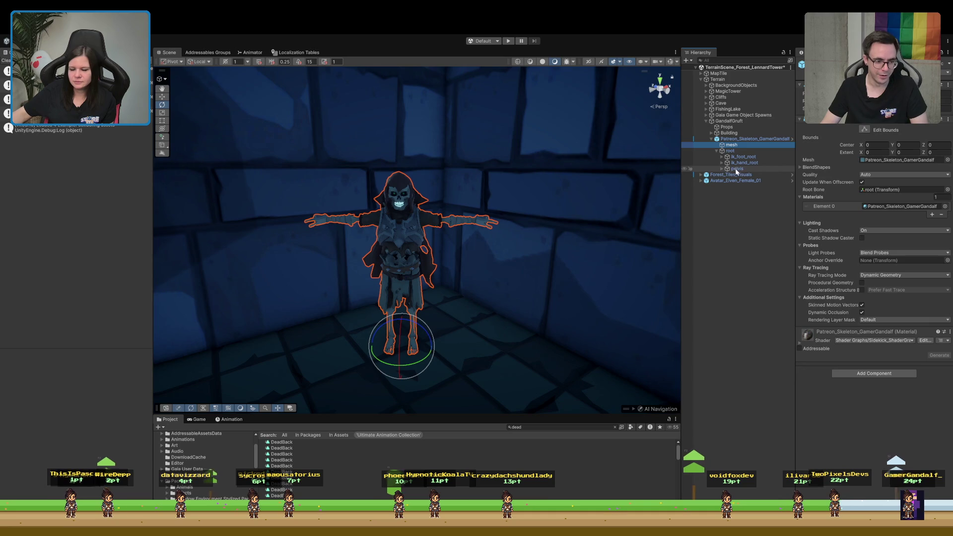
pyautogui.click(722, 170)
pyautogui.moveTo(434, 262)
pyautogui.mouseDown()
pyautogui.moveTo(400, 298)
pyautogui.moveTo(353, 238)
pyautogui.moveTo(334, 268)
pyautogui.moveTo(323, 260)
pyautogui.moveTo(372, 227)
pyautogui.mouseUp()
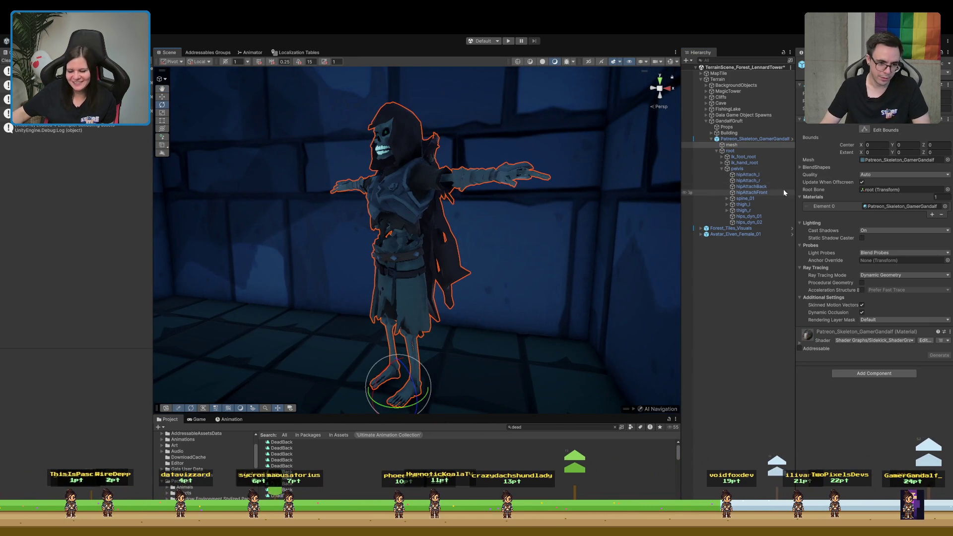
pyautogui.moveTo(561, 214); pyautogui.dragTo(556, 248)
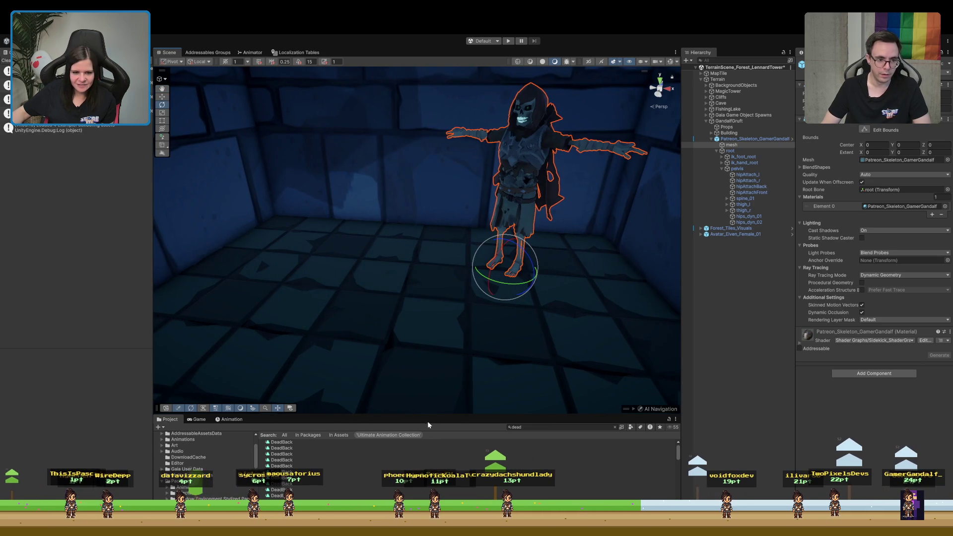
pyautogui.moveTo(436, 415); pyautogui.dragTo(446, 312)
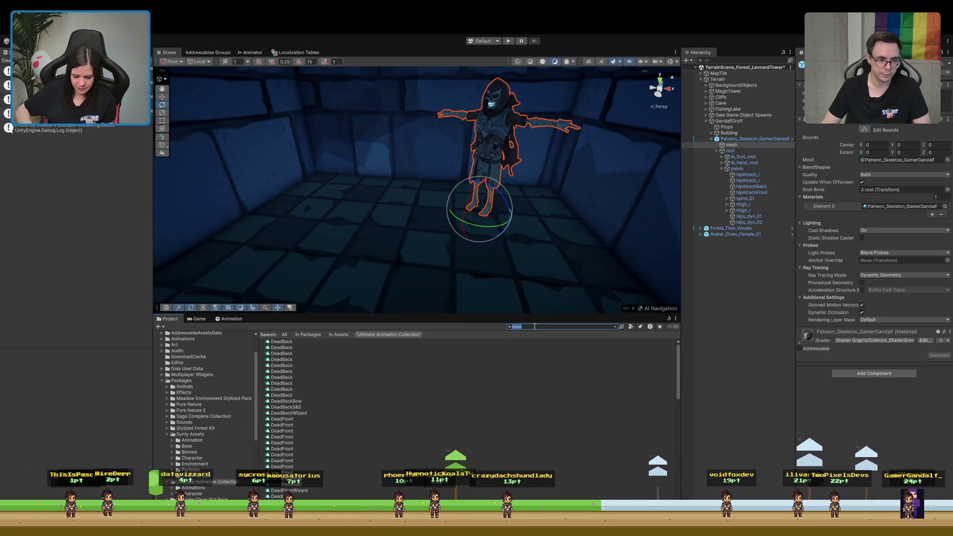
# Search the Project for 'sit' and preview the IdleSit1 sitting clip.
pyautogui.write('sit')
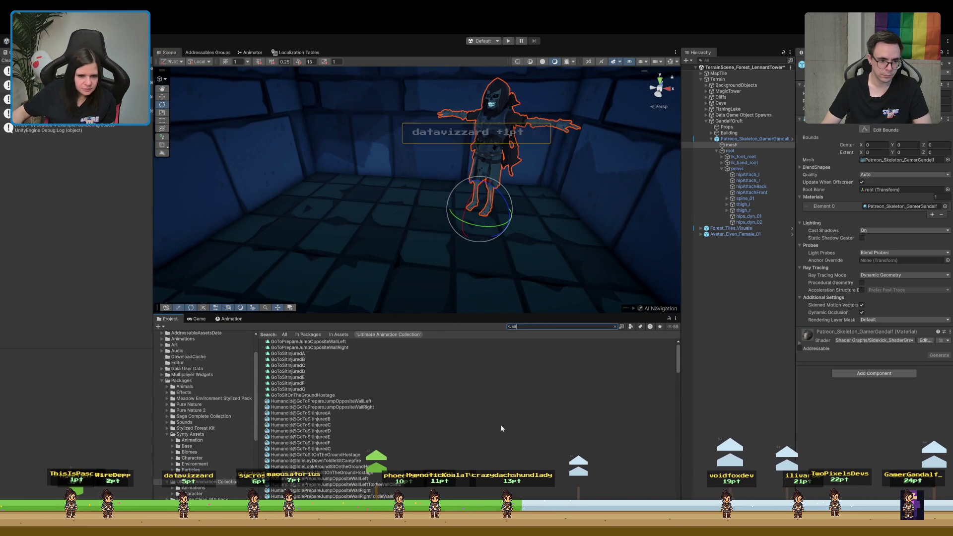
pyautogui.click(325, 408)
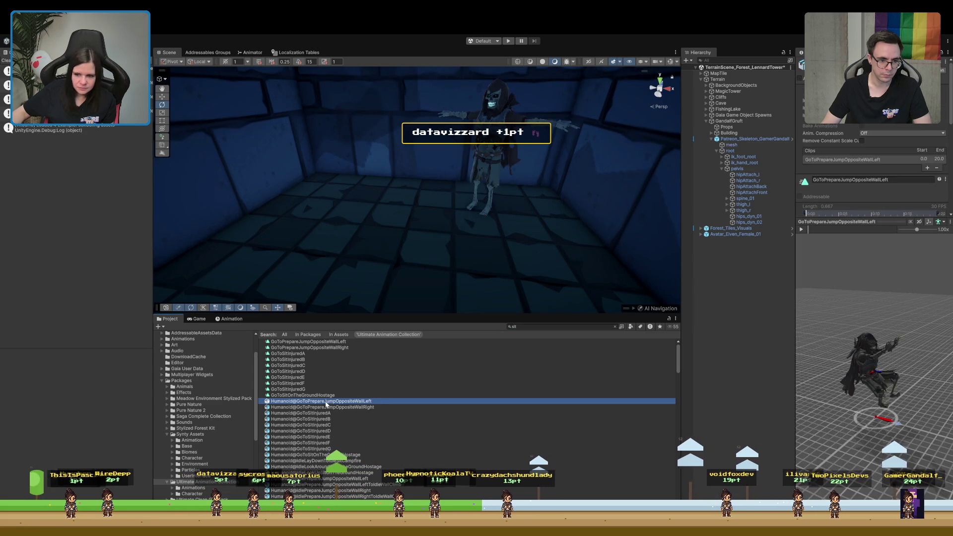
pyautogui.scroll(-2, 314, 442)
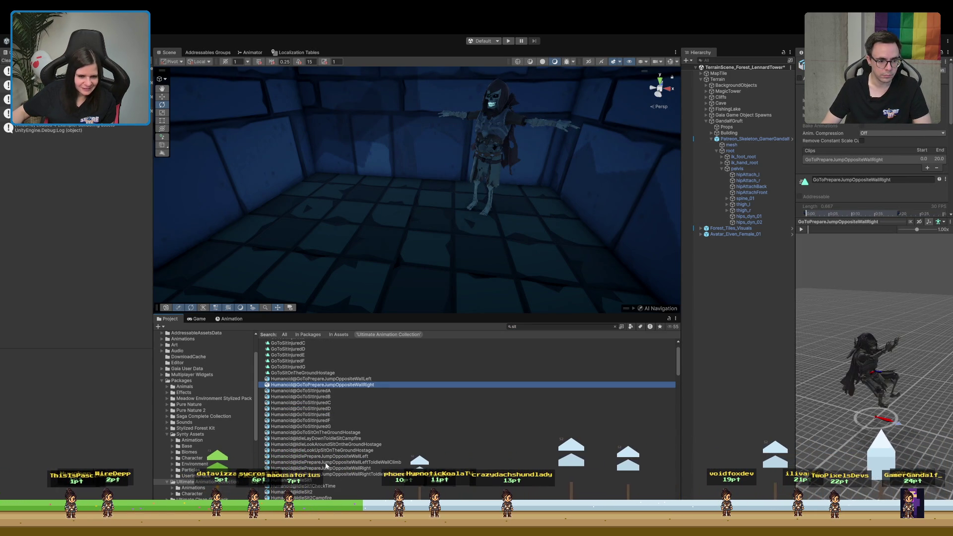
pyautogui.scroll(-3, 314, 488)
pyautogui.click(293, 435)
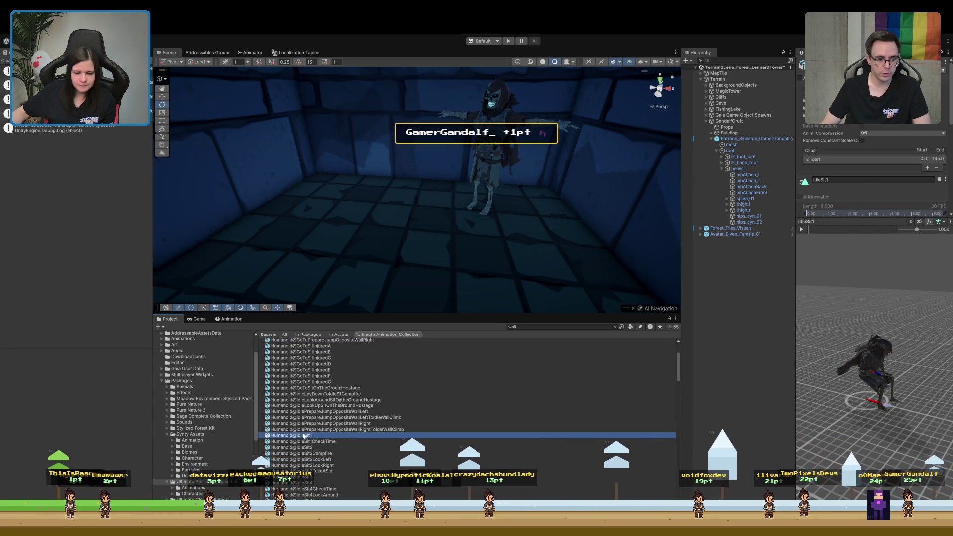
# Compare IdleSit1 with IdleSit2Campfire, settle on IdleSit2Campfire, and clear the search to show its folder.
pyautogui.click(745, 139)
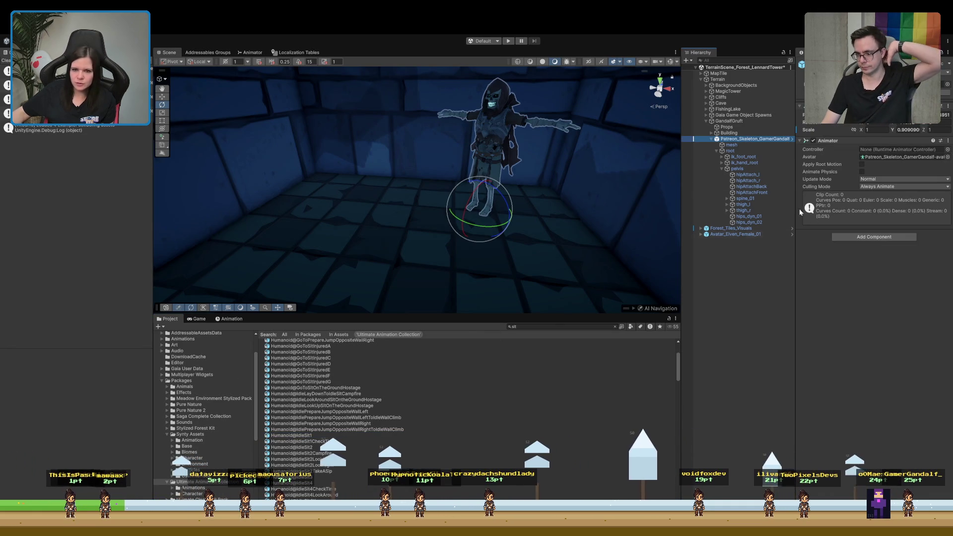
pyautogui.click(308, 436)
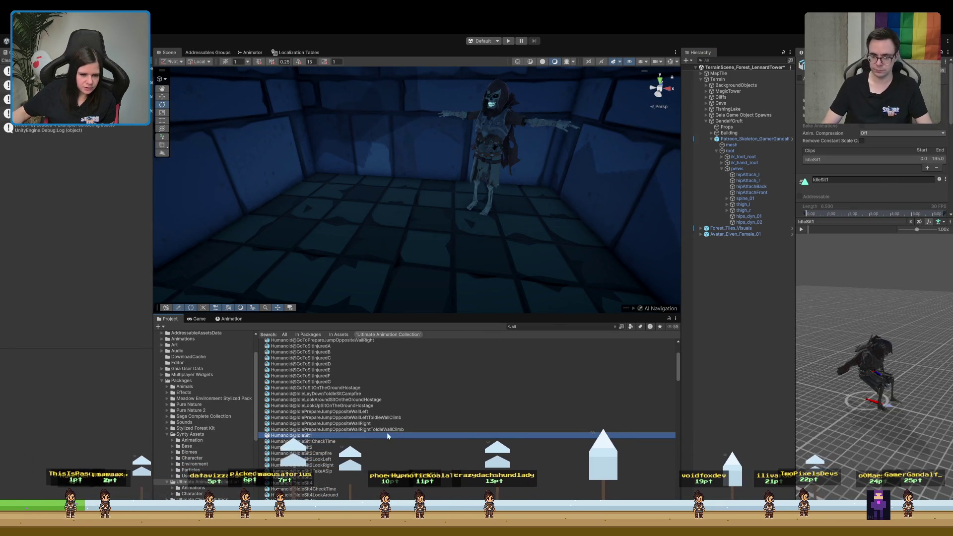
pyautogui.click(331, 454)
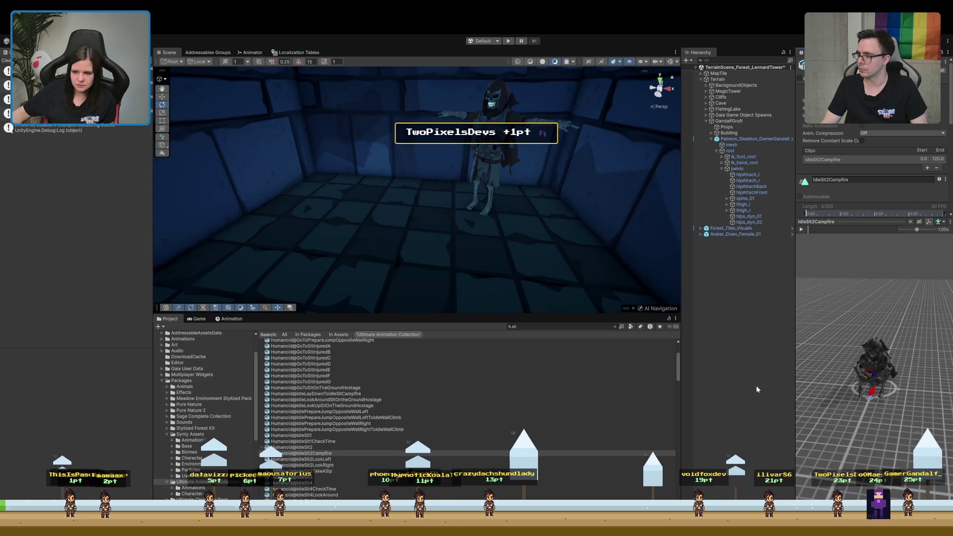
pyautogui.click(318, 454)
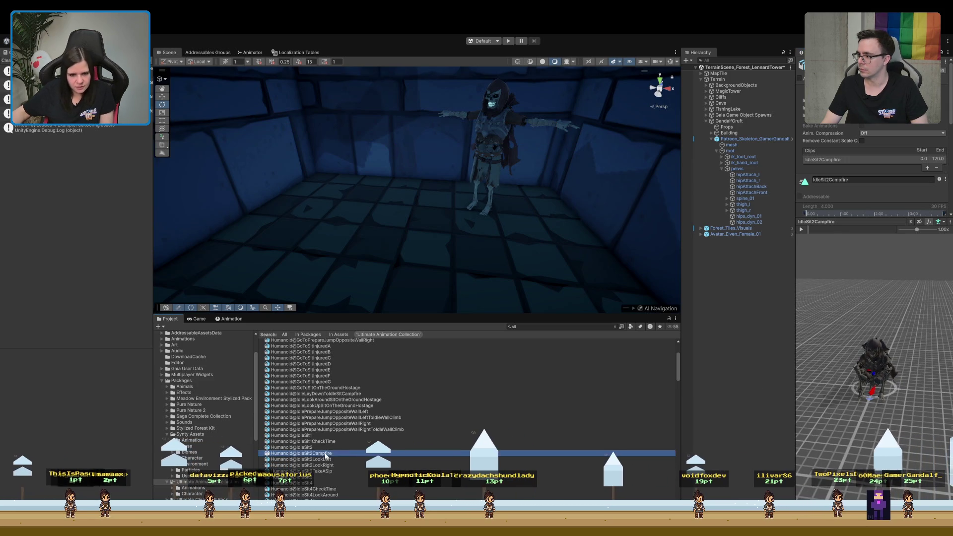
pyautogui.click(615, 326)
pyautogui.click(751, 139)
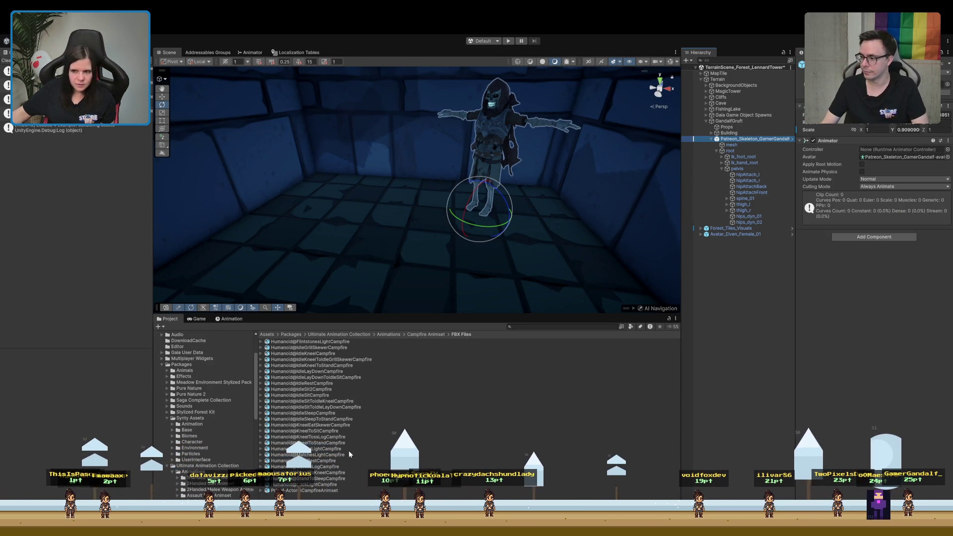
# Create an Animator Controller named 'kjsfn' in the Patreon_Skeleton_GamerGandalf folder and open its Animator graph.
pyautogui.click(866, 130)
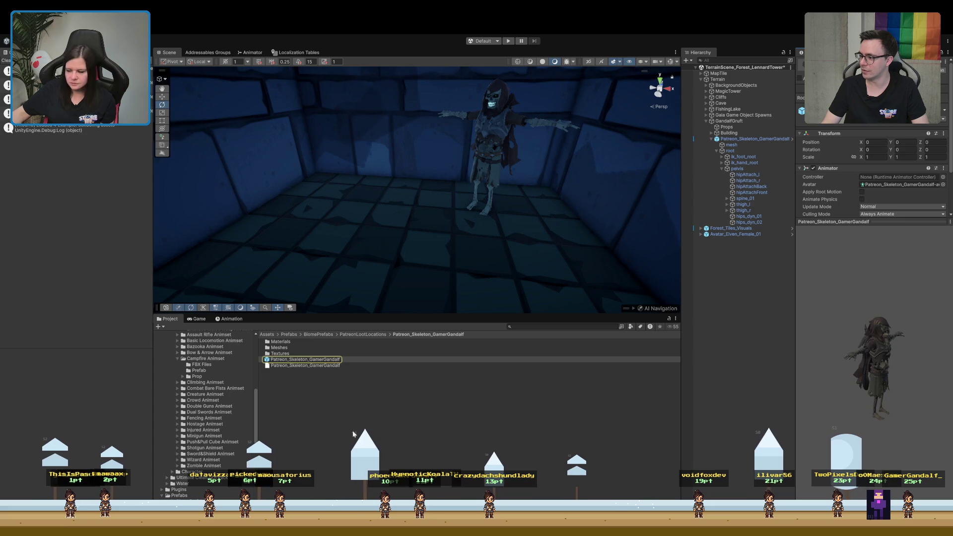
pyautogui.click(415, 312)
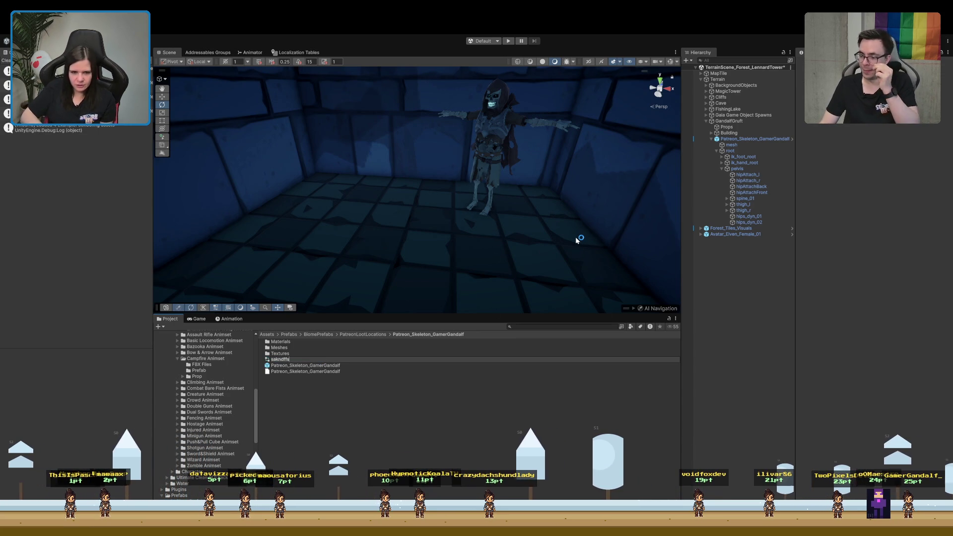
pyautogui.write('kjsfn')
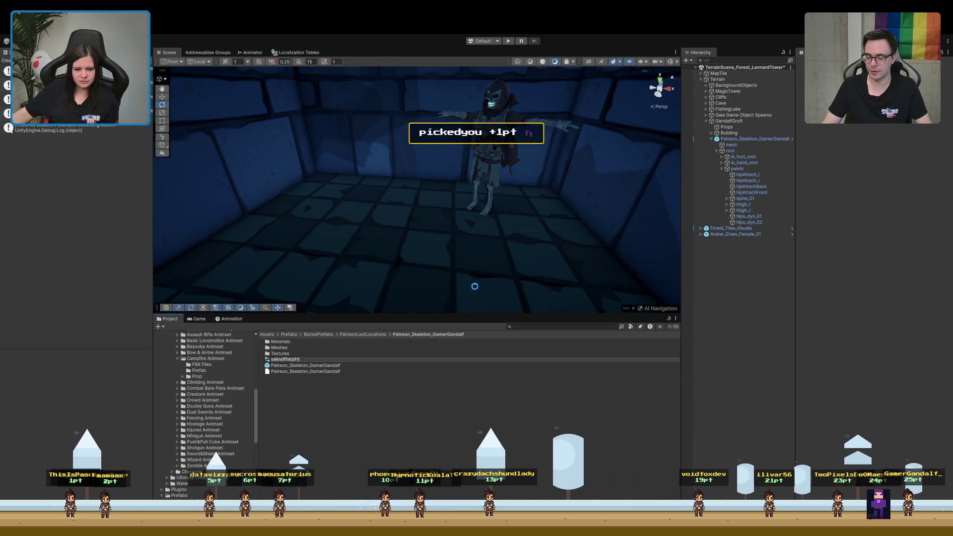
pyautogui.press('Return')
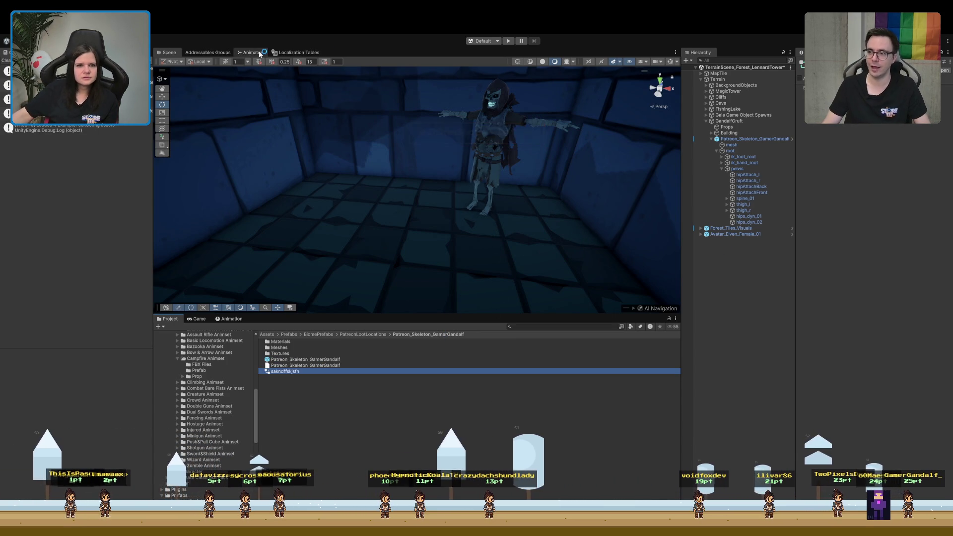
pyautogui.click(260, 54)
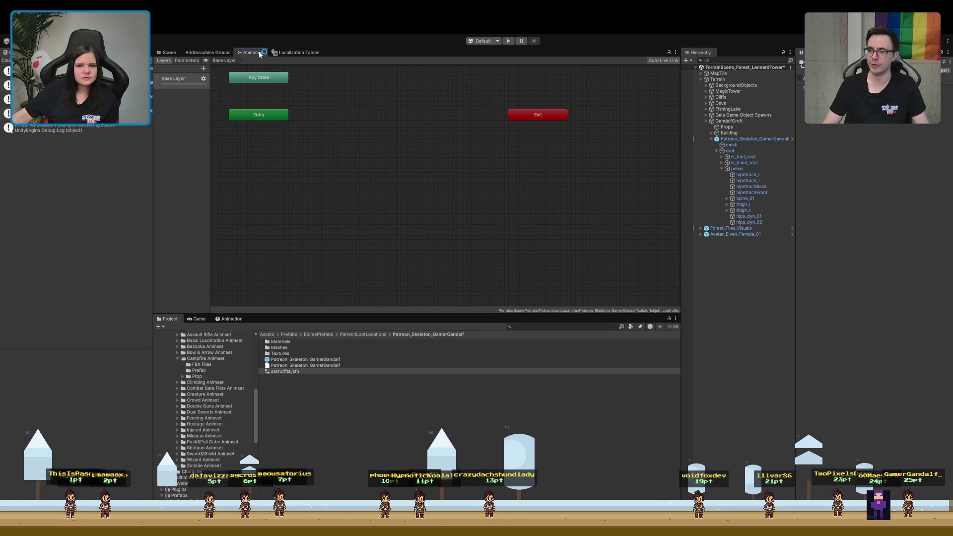
# Find Humanoid@IdleSit2Campfire and drag its clip into the controller as the default state.
pyautogui.click(548, 326)
pyautogui.hotkey('ctrl', 'v')
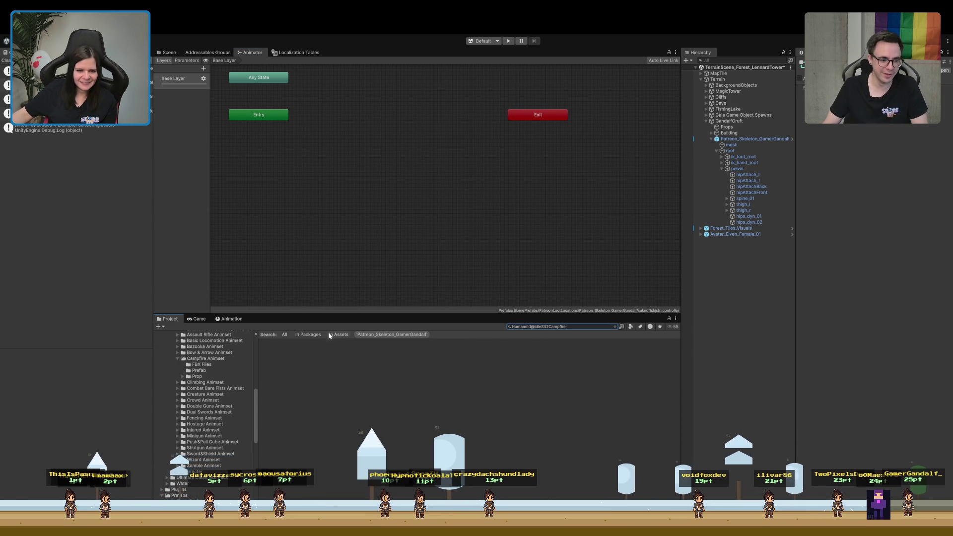
pyautogui.click(323, 341)
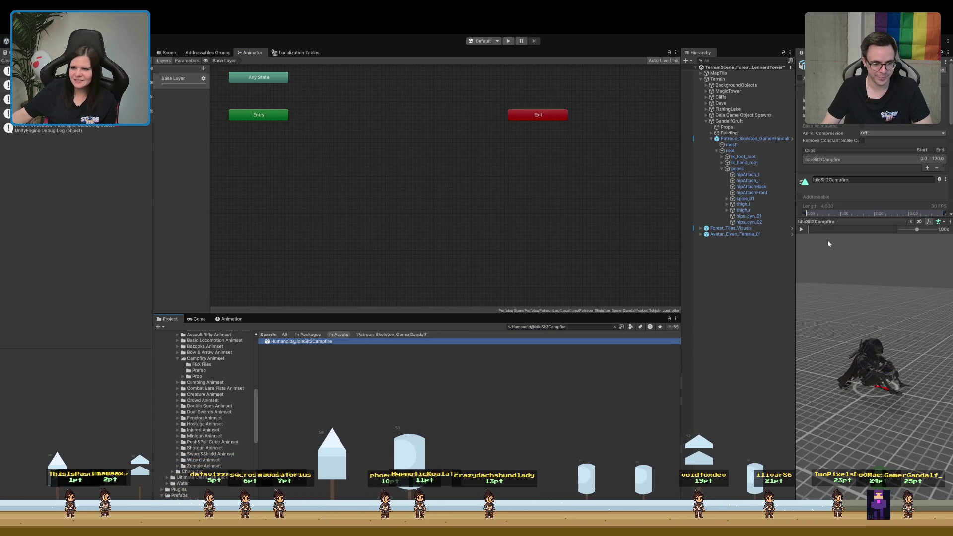
pyautogui.click(614, 327)
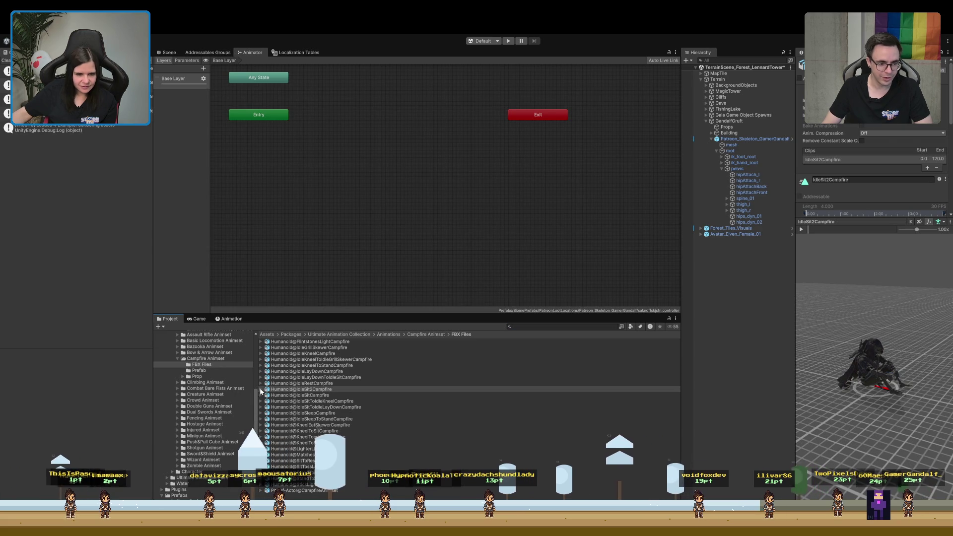
pyautogui.click(260, 389)
pyautogui.moveTo(293, 395)
pyautogui.mouseDown()
pyautogui.moveTo(474, 144)
pyautogui.moveTo(503, 122)
pyautogui.moveTo(448, 175)
pyautogui.mouseUp()
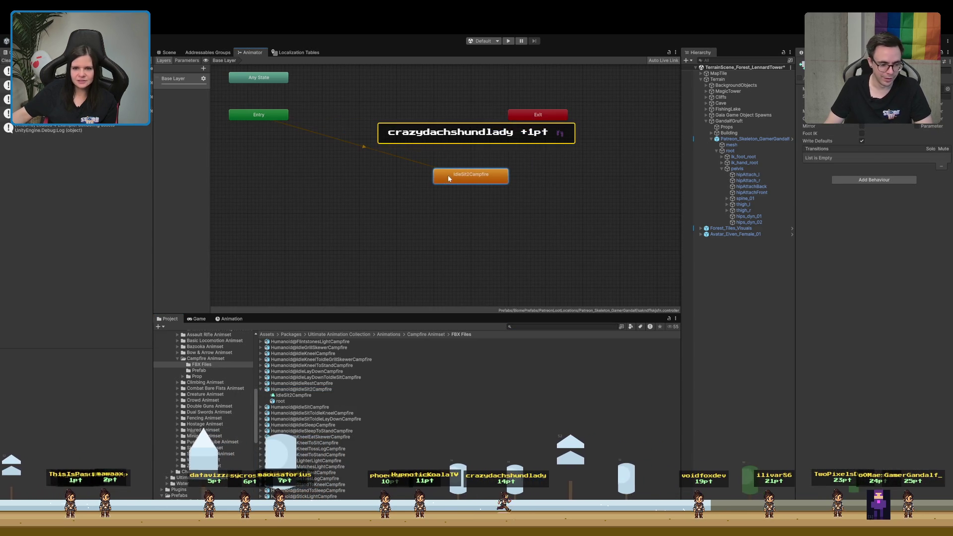
pyautogui.click(739, 139)
pyautogui.click(229, 319)
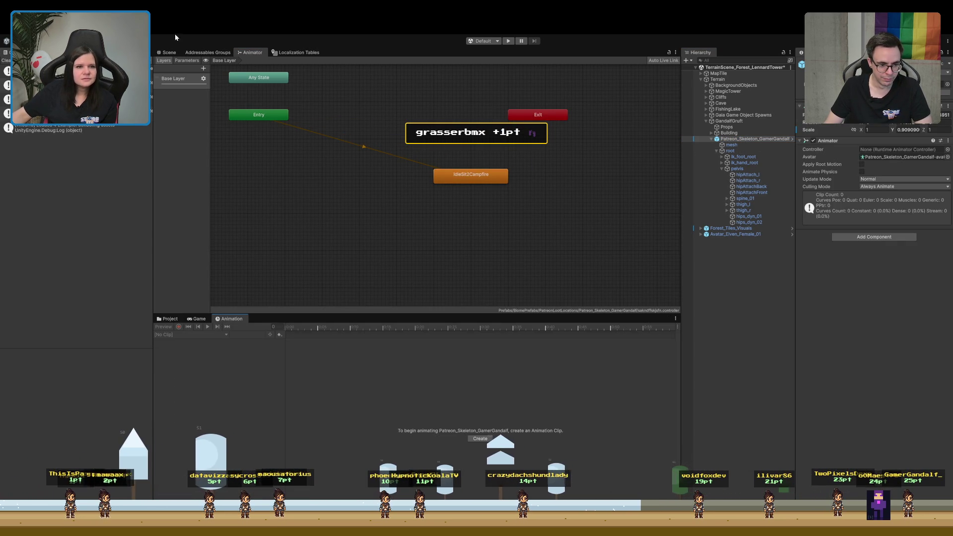
pyautogui.click(172, 52)
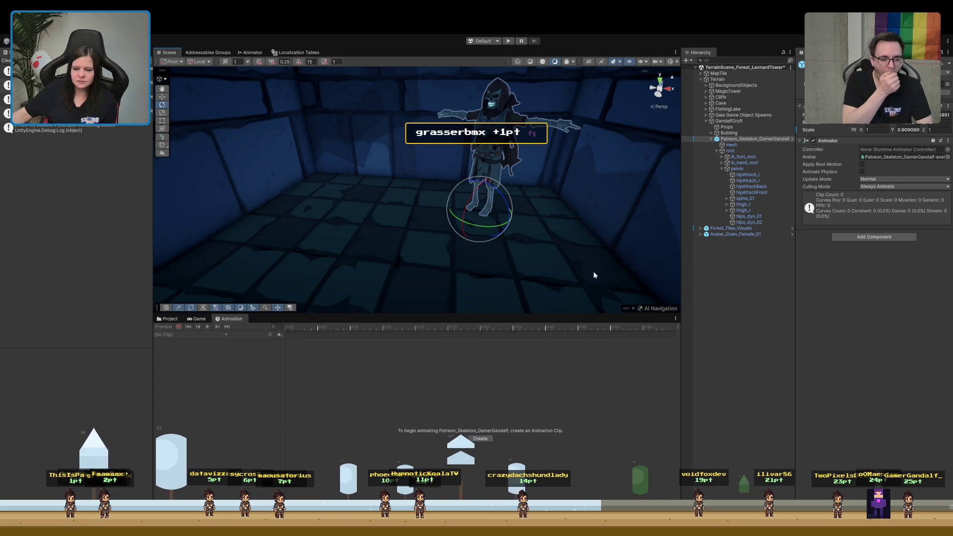
pyautogui.click(169, 319)
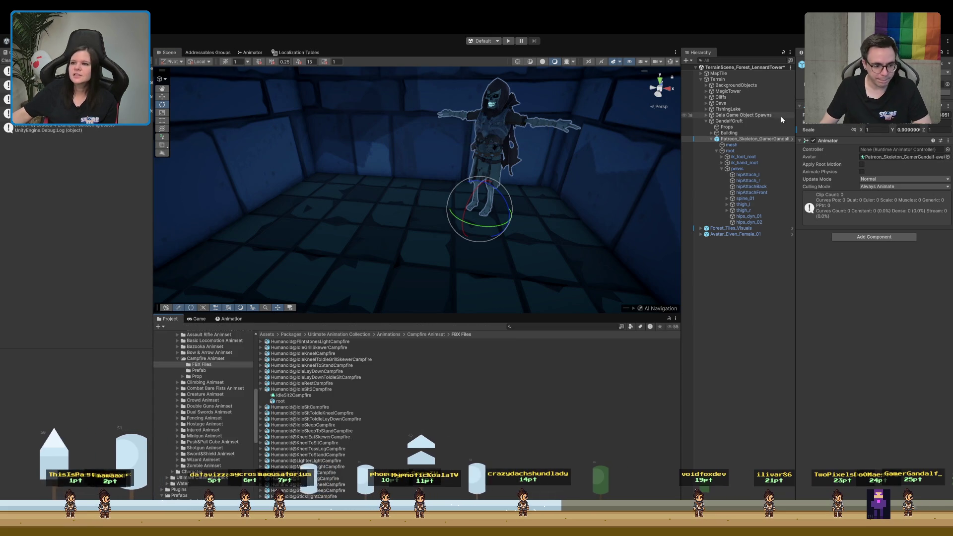
# Assign the new controller to the skeleton's Animator and preview its IdleSit2Campfire seated pose.
pyautogui.click(844, 80)
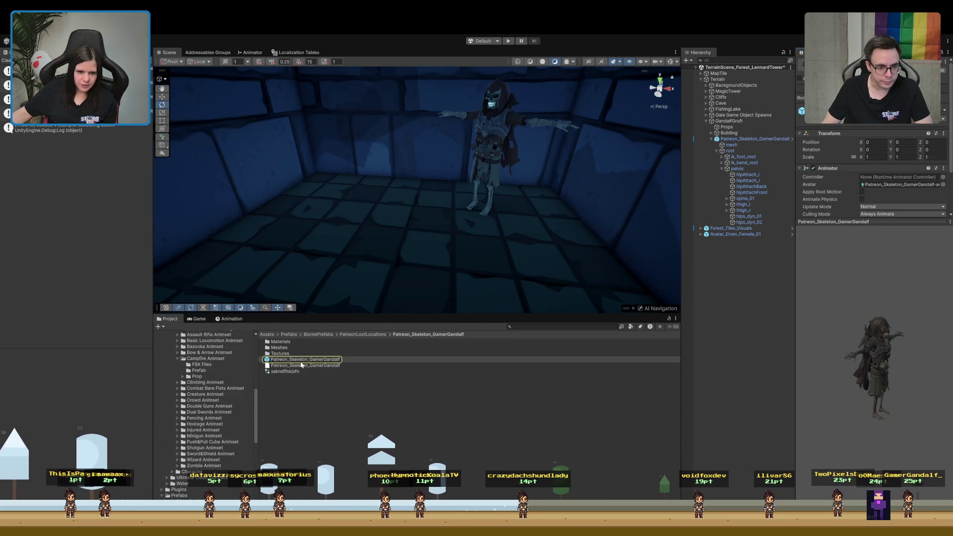
pyautogui.moveTo(282, 374); pyautogui.dragTo(884, 179)
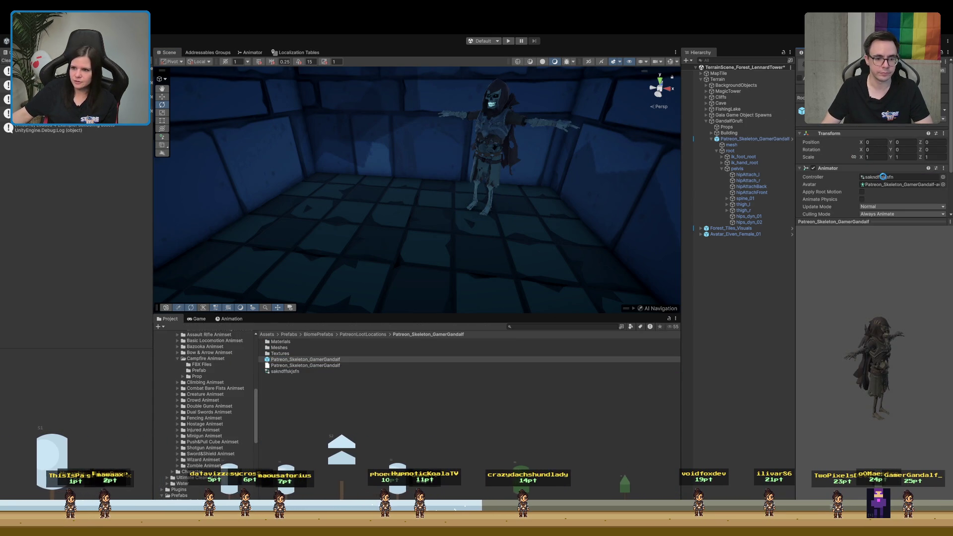
pyautogui.click(228, 319)
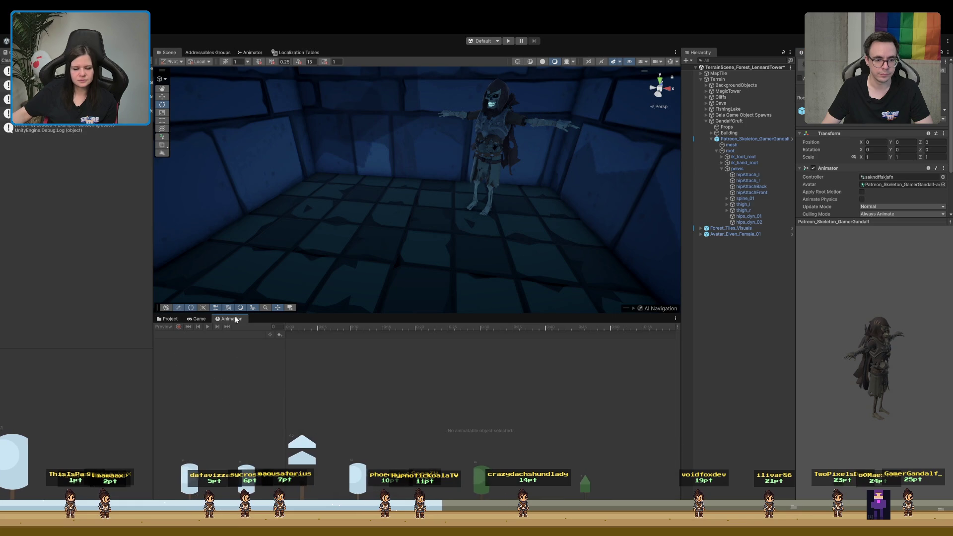
pyautogui.click(749, 140)
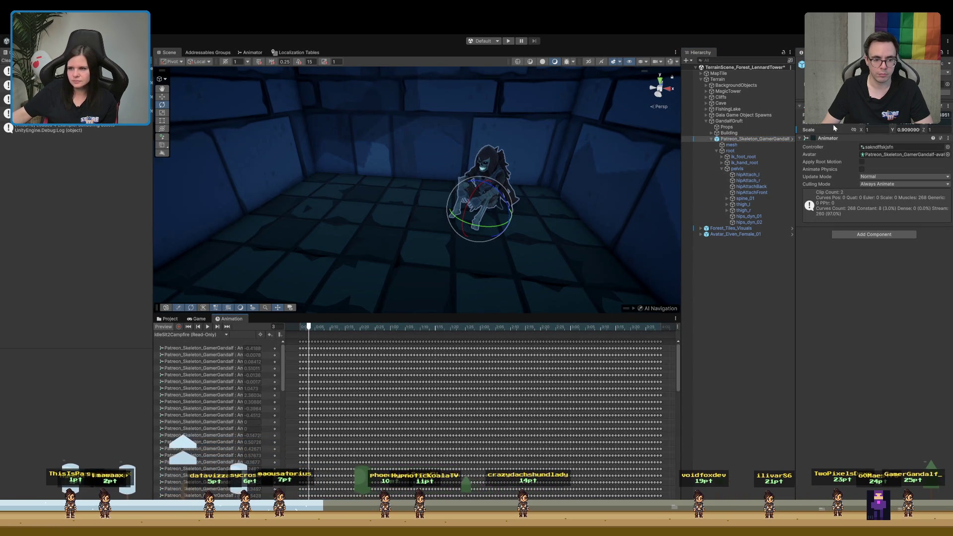
pyautogui.moveTo(447, 260)
pyautogui.mouseDown()
pyautogui.moveTo(494, 238)
pyautogui.moveTo(496, 219)
pyautogui.moveTo(493, 250)
pyautogui.moveTo(571, 229)
pyautogui.mouseUp()
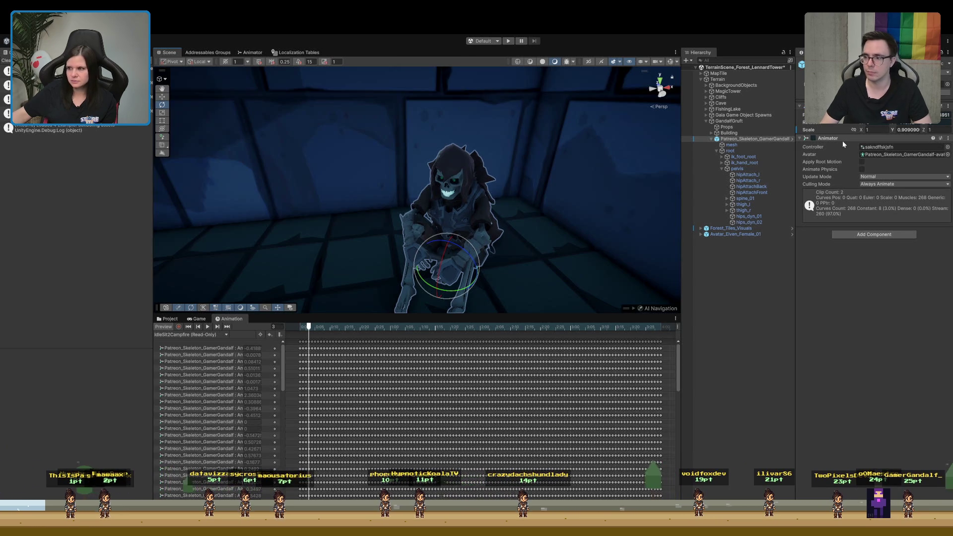
pyautogui.press('f')
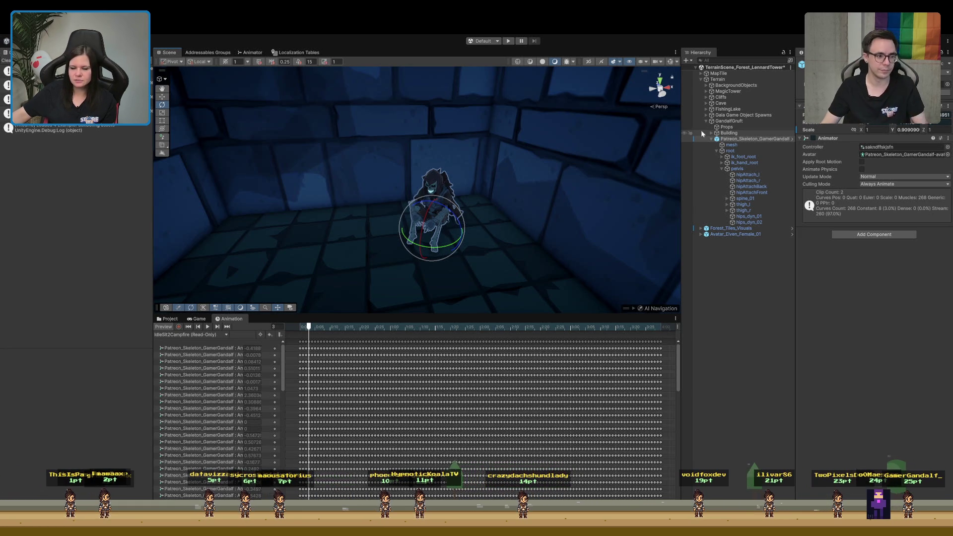
pyautogui.click(169, 318)
pyautogui.click(397, 443)
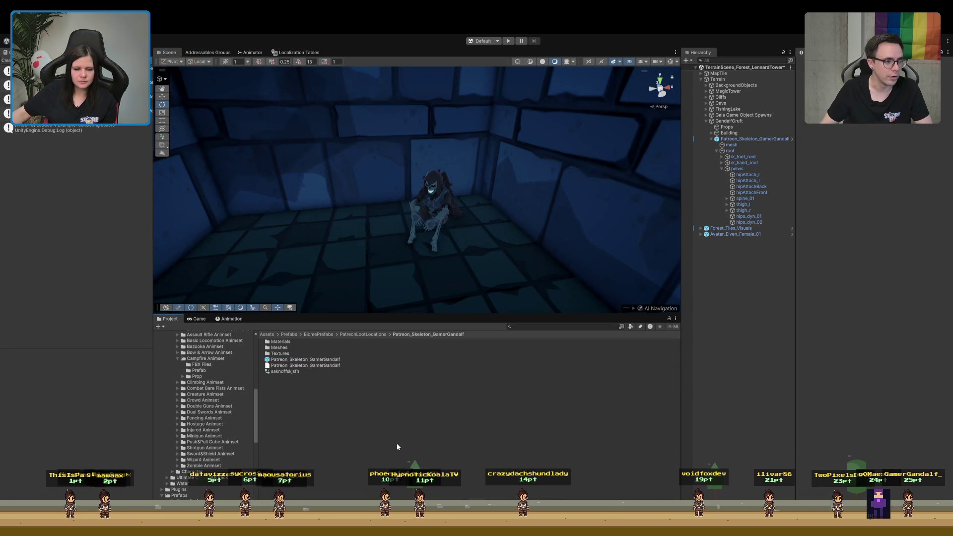
# Run Play mode briefly to check the seated skeleton, then select the Terrain object.
pyautogui.click(509, 41)
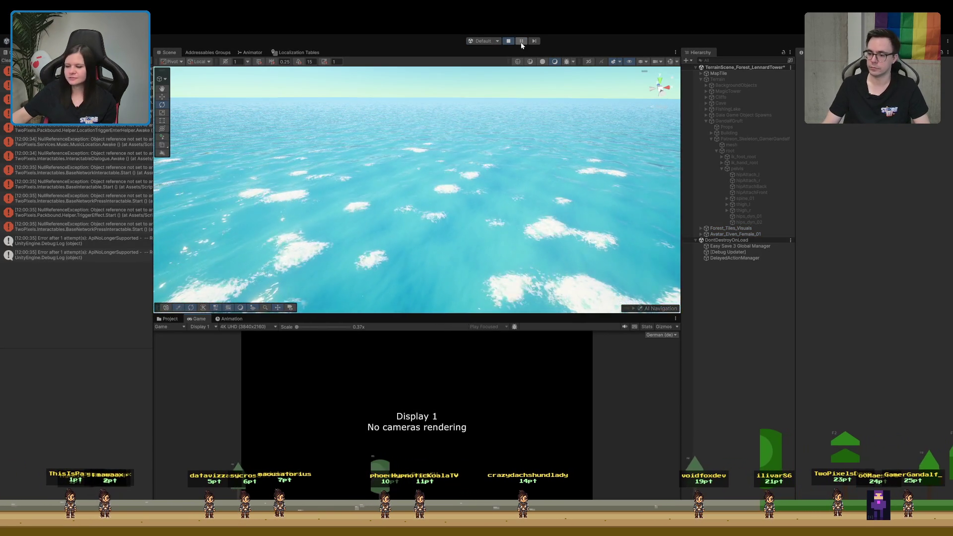
pyautogui.click(509, 42)
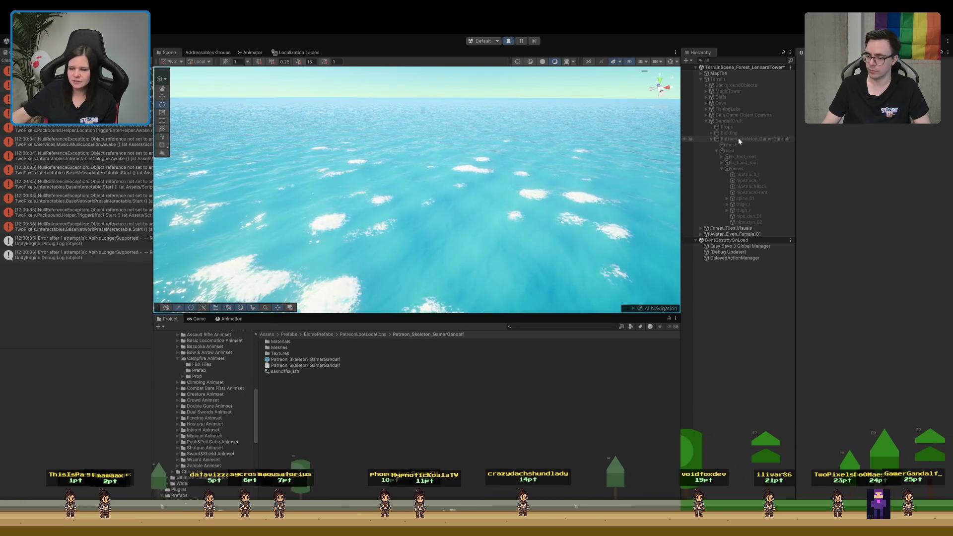
pyautogui.click(718, 80)
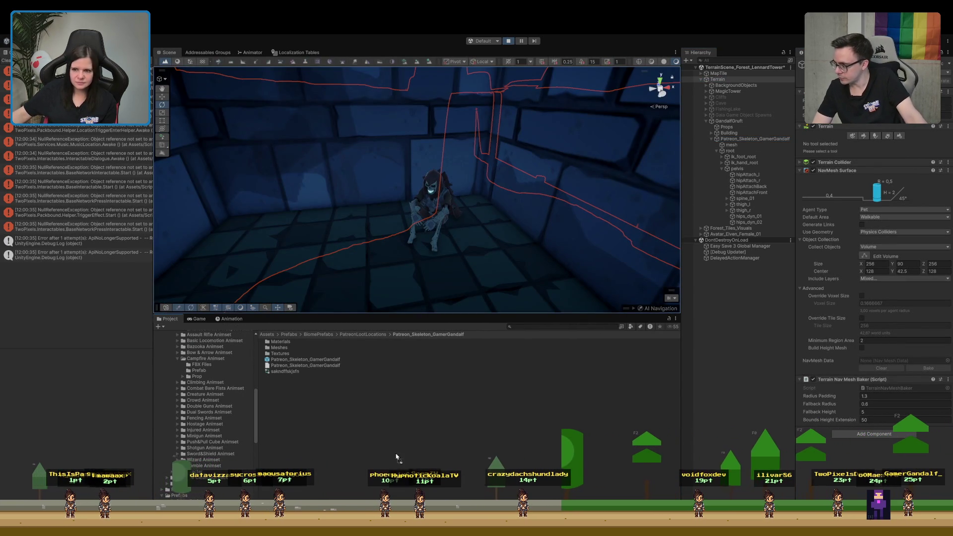
# Stop Play mode, delete the original skeleton, and place the _POSED prefab into GandalfGruft.
pyautogui.click(776, 140)
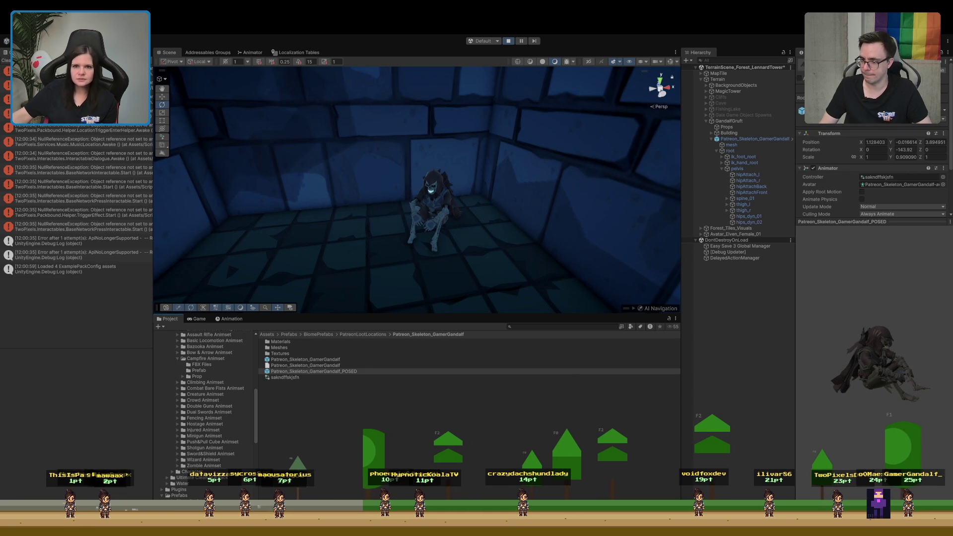
pyautogui.click(509, 42)
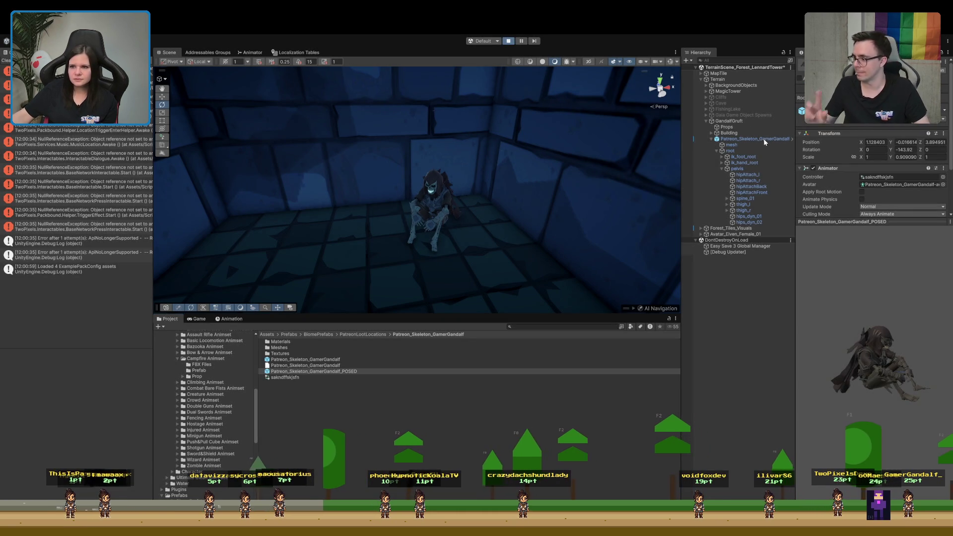
pyautogui.click(763, 141)
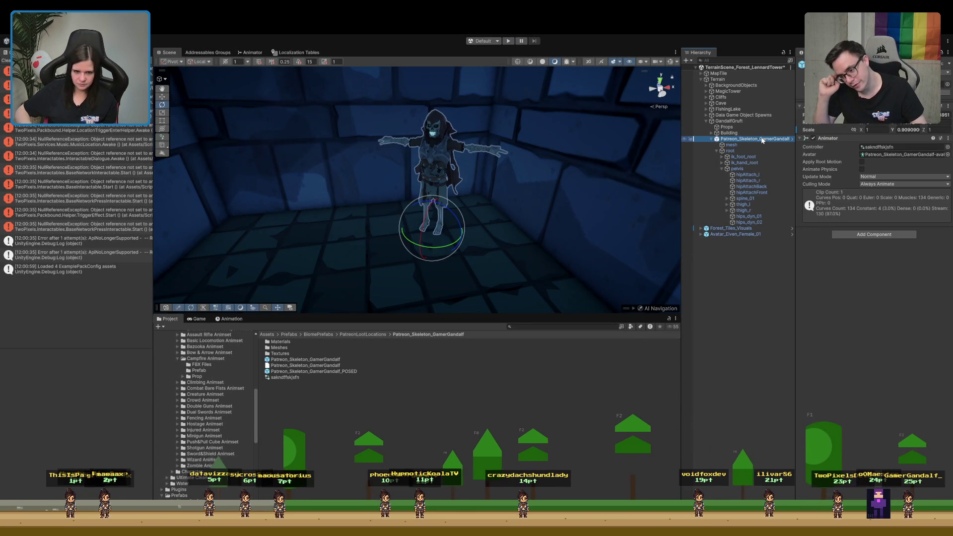
pyautogui.press('Delete')
pyautogui.moveTo(314, 371)
pyautogui.mouseDown()
pyautogui.moveTo(426, 335)
pyautogui.moveTo(716, 159)
pyautogui.moveTo(729, 121)
pyautogui.mouseUp()
# Expand the posed skeleton's root and pelvis bones and select spine_01 with the Move tool.
pyautogui.moveTo(442, 185)
pyautogui.mouseDown()
pyautogui.moveTo(454, 189)
pyautogui.moveTo(450, 222)
pyautogui.mouseUp()
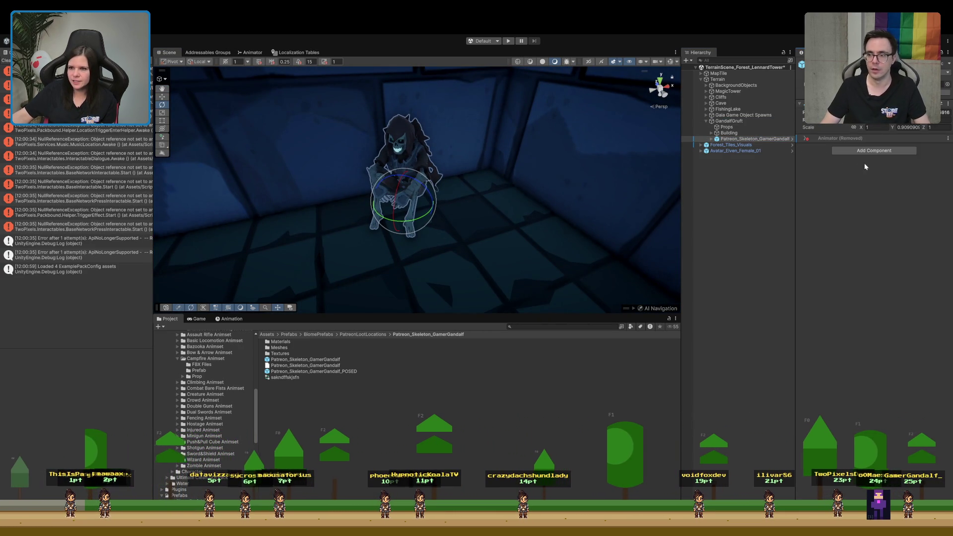
pyautogui.click(711, 139)
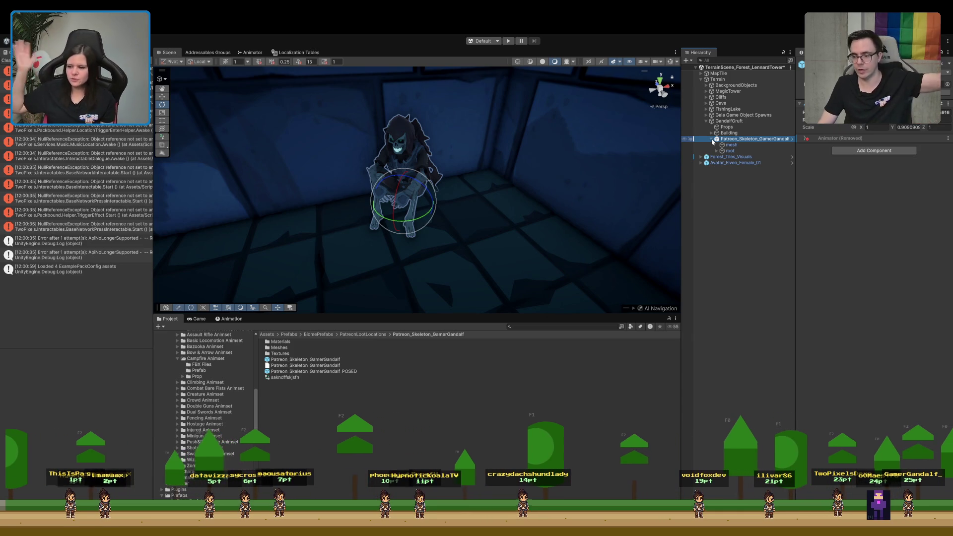
pyautogui.moveTo(496, 174)
pyautogui.mouseDown()
pyautogui.moveTo(457, 177)
pyautogui.moveTo(452, 165)
pyautogui.moveTo(435, 188)
pyautogui.moveTo(444, 210)
pyautogui.mouseUp()
pyautogui.click(716, 151)
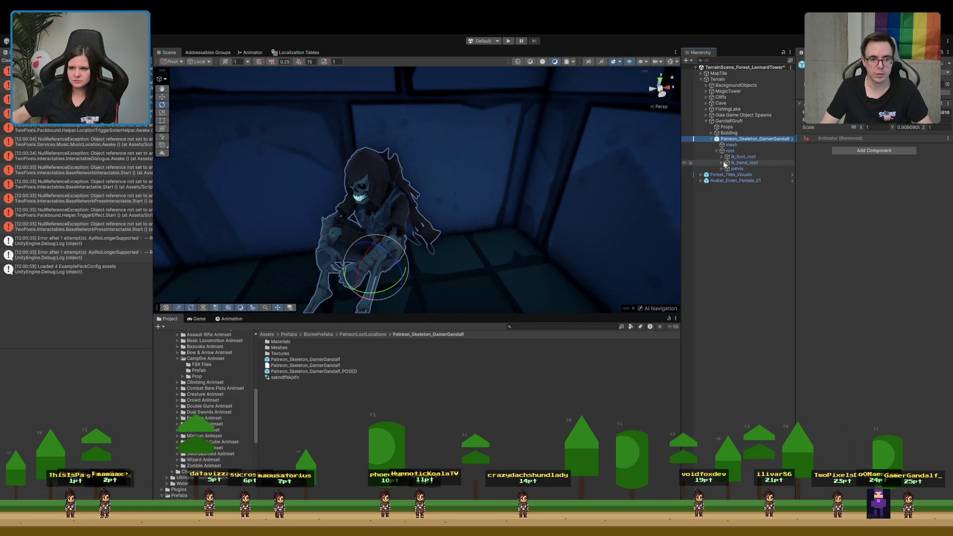
pyautogui.click(722, 169)
pyautogui.moveTo(491, 289); pyautogui.dragTo(237, 242)
pyautogui.click(162, 97)
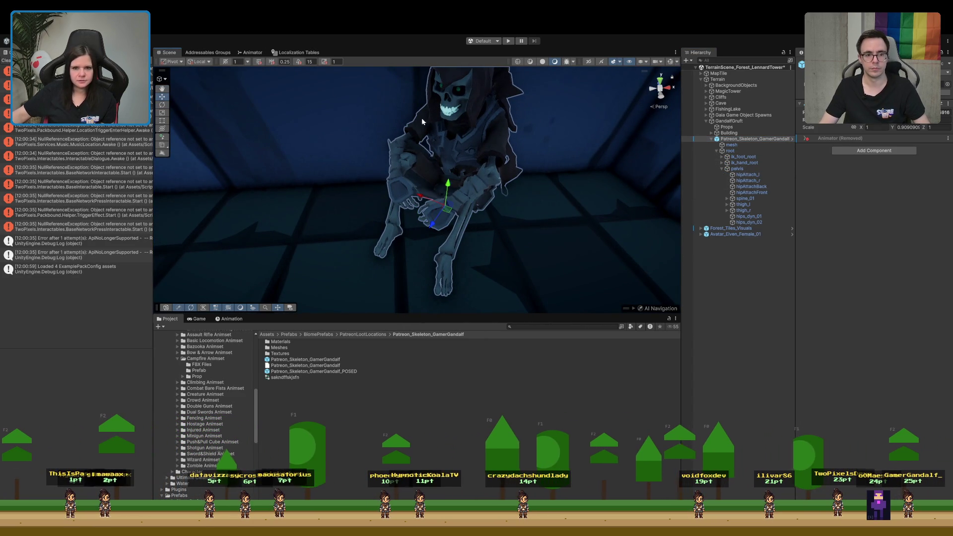
pyautogui.click(714, 198)
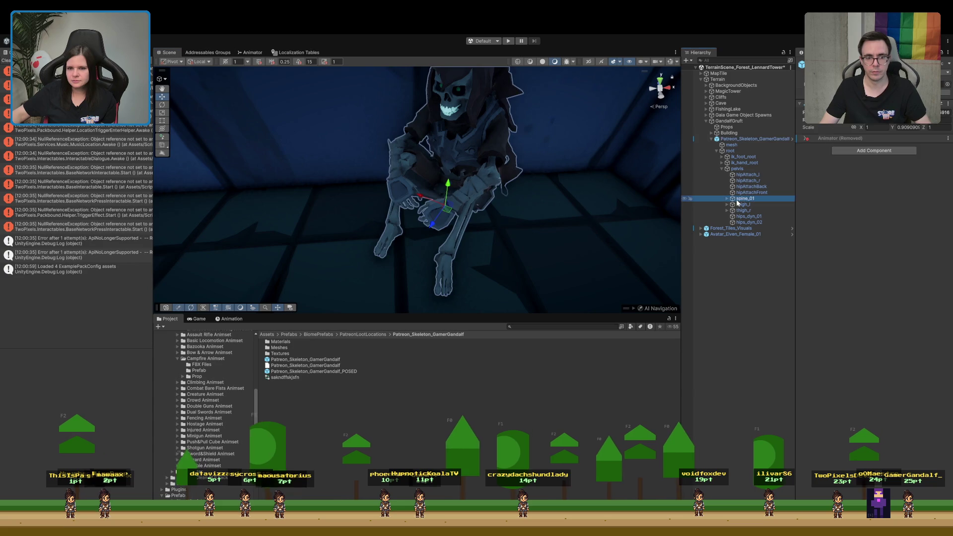
# Move the spine_03 bone to shift the upper body back toward the wall.
pyautogui.moveTo(660, 172)
pyautogui.mouseDown()
pyautogui.moveTo(638, 164)
pyautogui.moveTo(472, 210)
pyautogui.mouseUp()
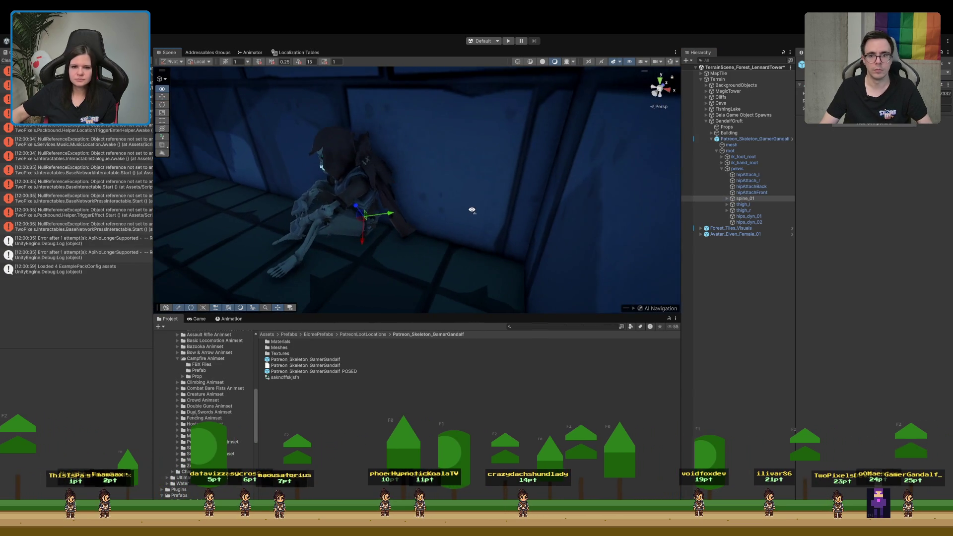
pyautogui.click(727, 198)
pyautogui.click(732, 204)
pyautogui.click(738, 211)
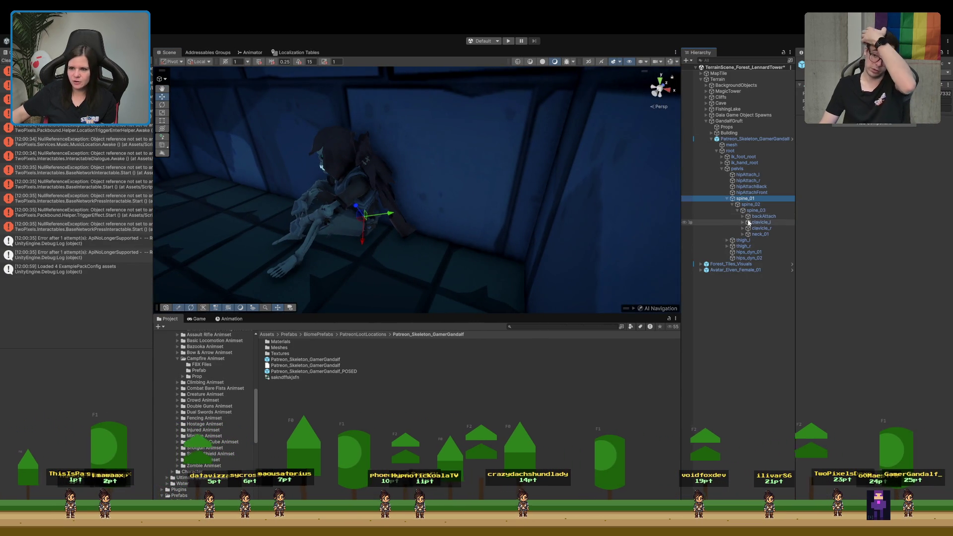
pyautogui.click(750, 217)
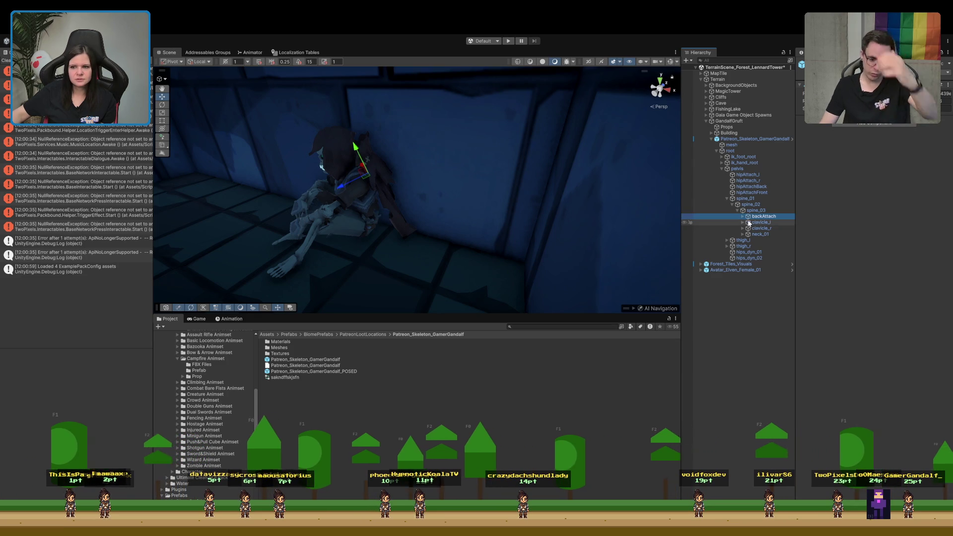
pyautogui.moveTo(357, 179); pyautogui.dragTo(355, 182)
pyautogui.hotkey('ctrl', 'z')
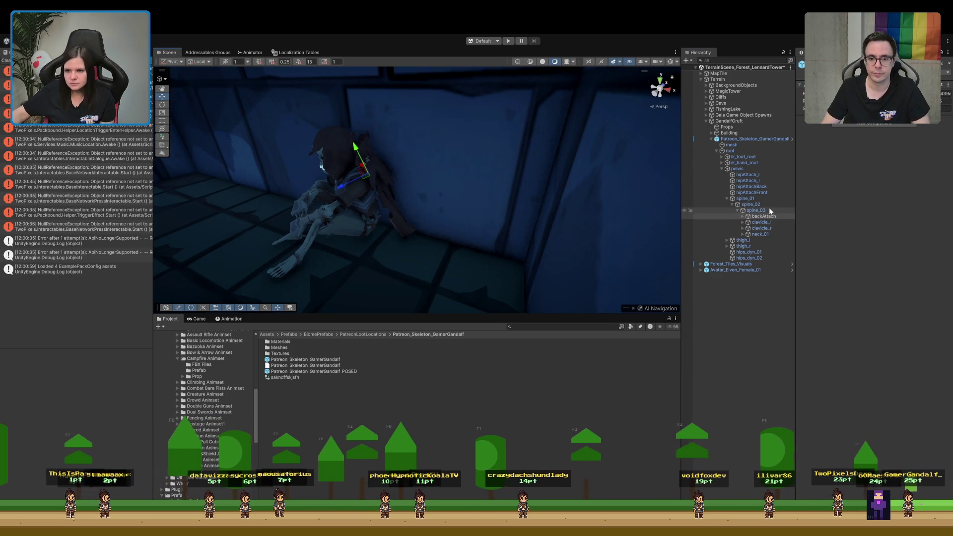
pyautogui.click(769, 211)
pyautogui.moveTo(388, 191); pyautogui.dragTo(392, 189)
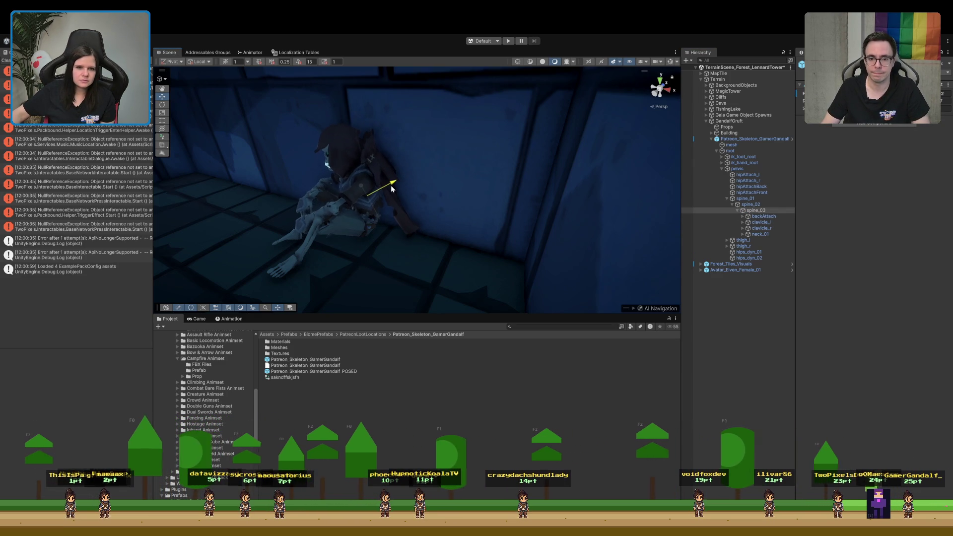
# Rotate the neck_01 bone to tilt the skull to a new angle.
pyautogui.click(756, 235)
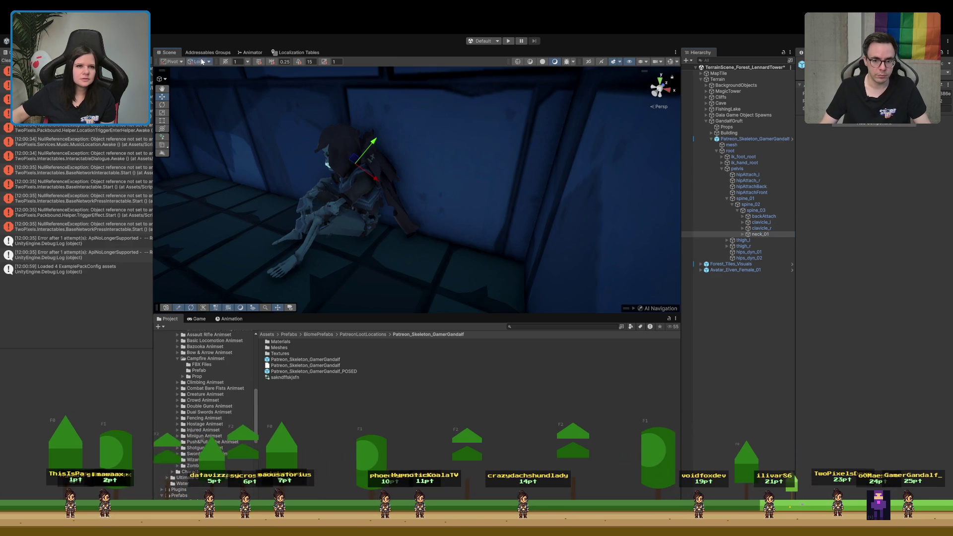
pyautogui.press('x')
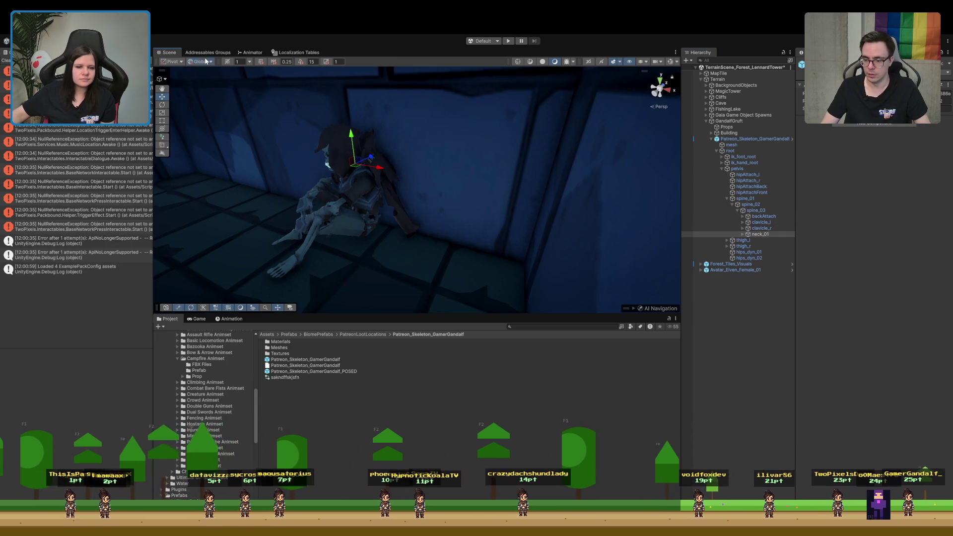
pyautogui.press('x')
pyautogui.moveTo(415, 154)
pyautogui.mouseDown()
pyautogui.moveTo(316, 143)
pyautogui.moveTo(270, 155)
pyautogui.mouseUp()
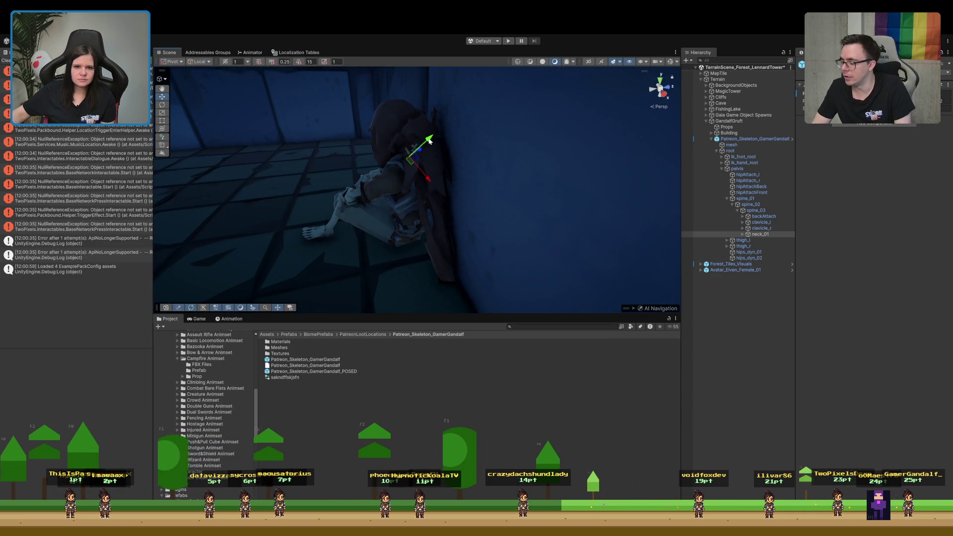
pyautogui.moveTo(436, 178)
pyautogui.mouseDown()
pyautogui.moveTo(468, 149)
pyautogui.moveTo(542, 182)
pyautogui.mouseUp()
pyautogui.press('e')
pyautogui.press('r')
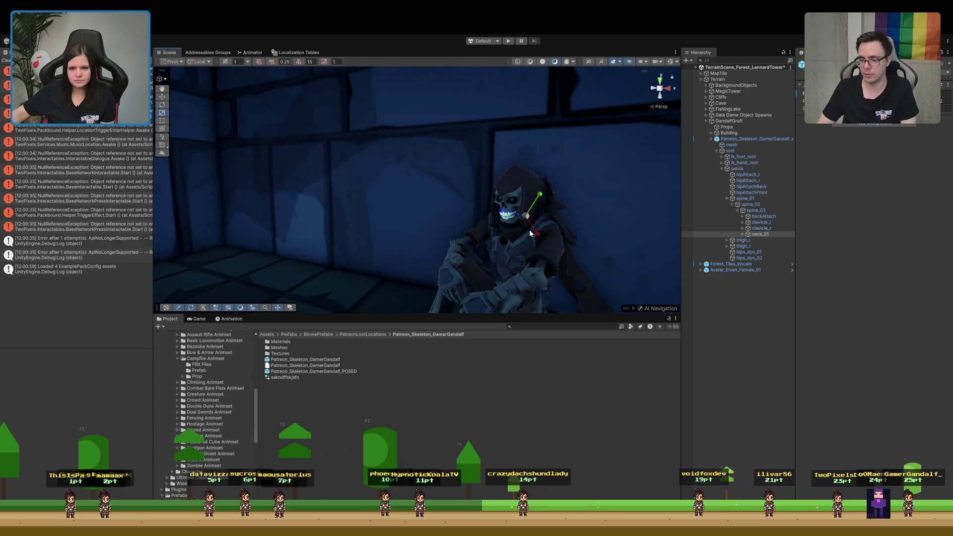
pyautogui.press('e')
pyautogui.moveTo(506, 220)
pyautogui.mouseDown()
pyautogui.moveTo(566, 222)
pyautogui.moveTo(538, 255)
pyautogui.moveTo(569, 270)
pyautogui.moveTo(596, 251)
pyautogui.mouseUp()
pyautogui.click(441, 202)
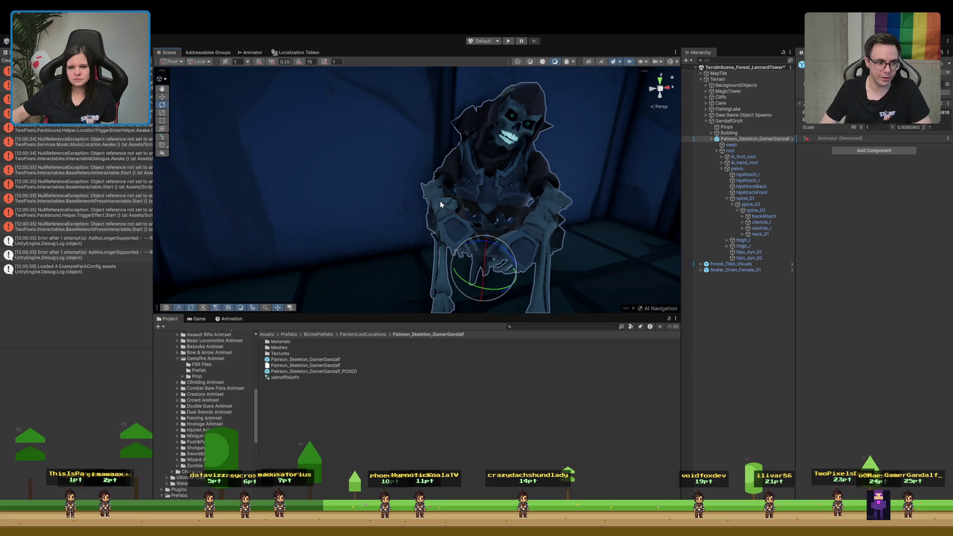
# Expand the bone hierarchy through spine_02 and clavicle_l to reach upperarm_l and lowerarm_l.
pyautogui.click(726, 199)
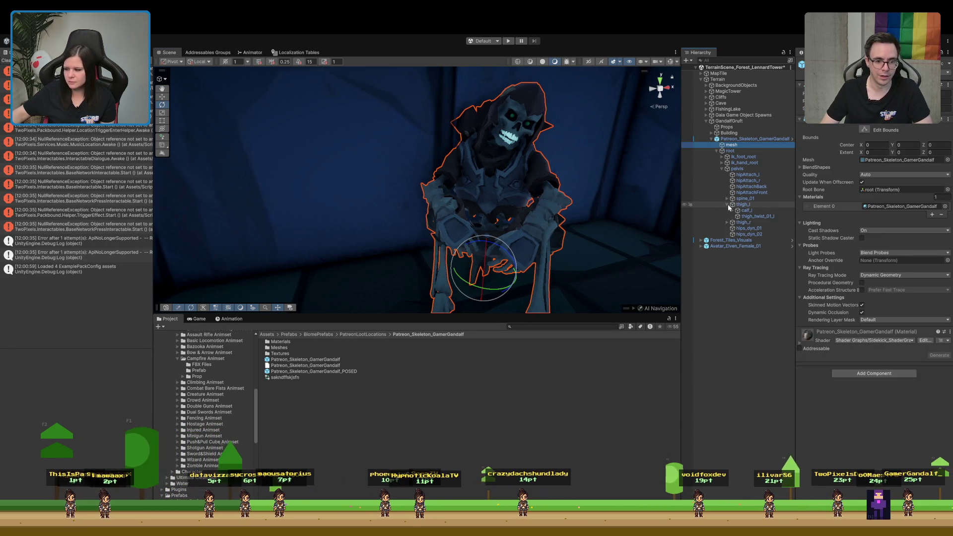
pyautogui.click(726, 204)
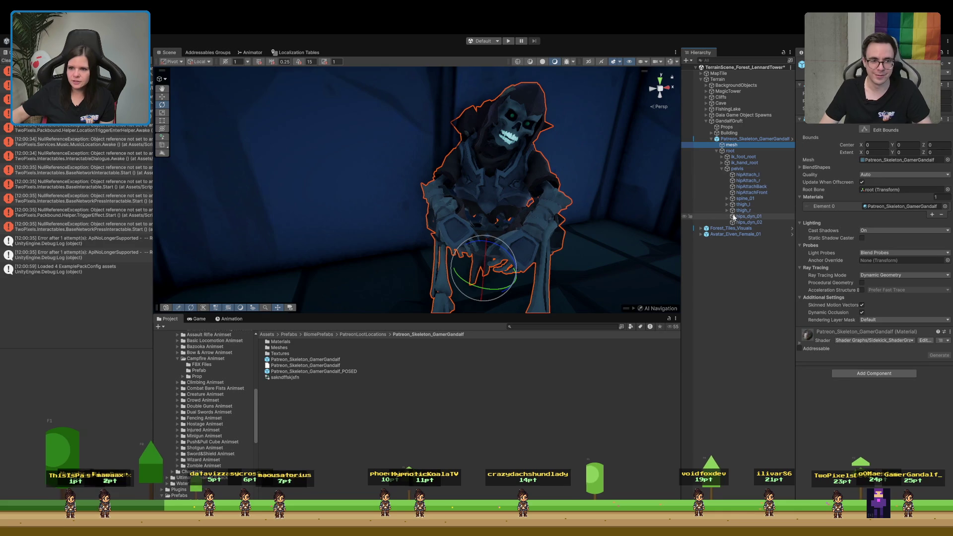
pyautogui.click(727, 199)
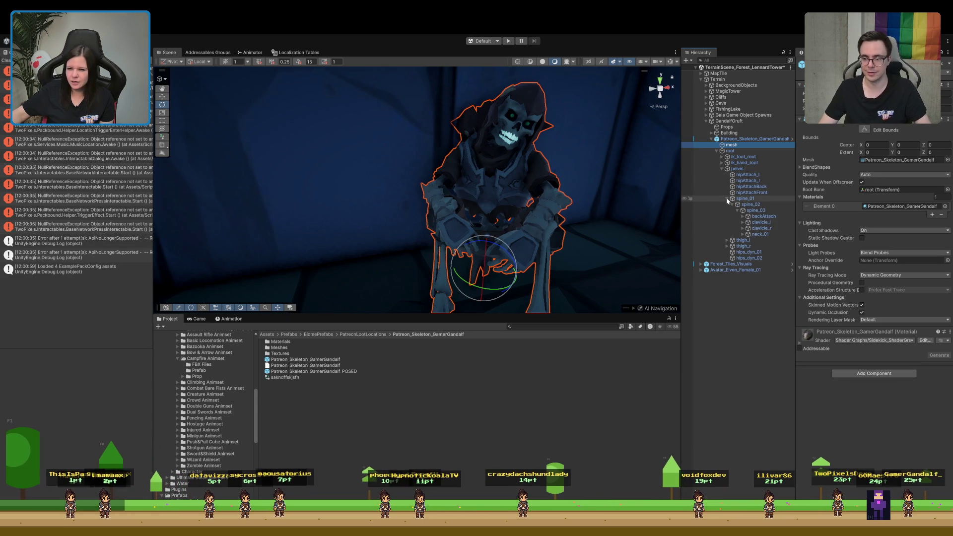
pyautogui.click(732, 204)
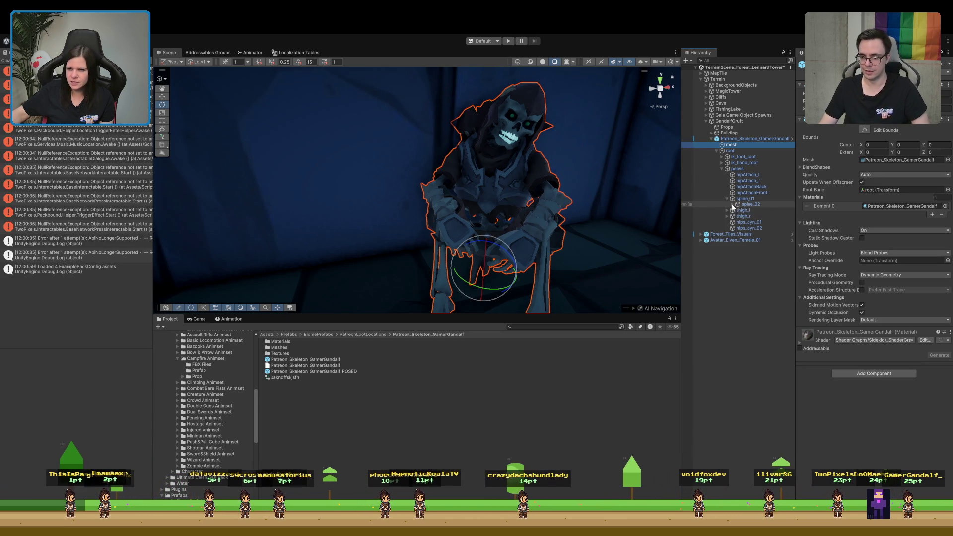
pyautogui.click(722, 210)
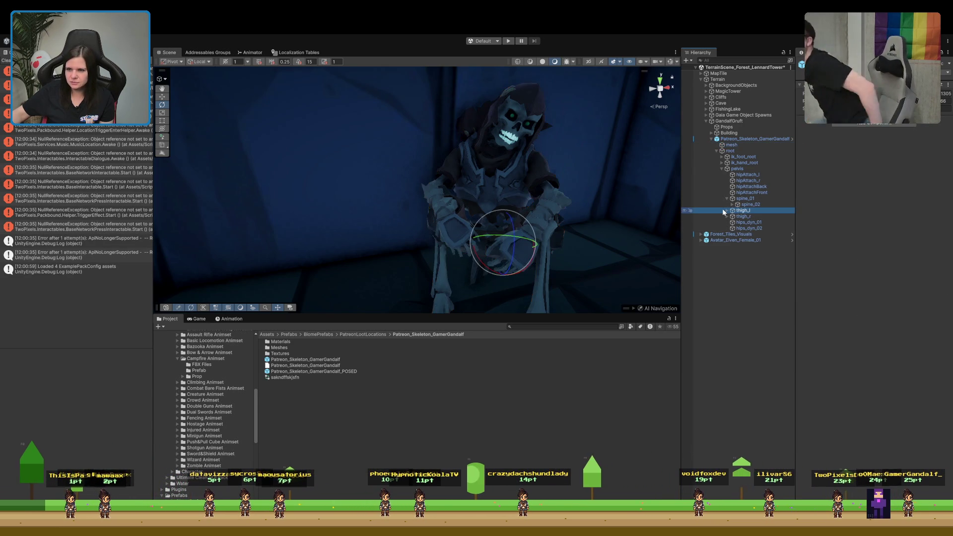
pyautogui.click(733, 205)
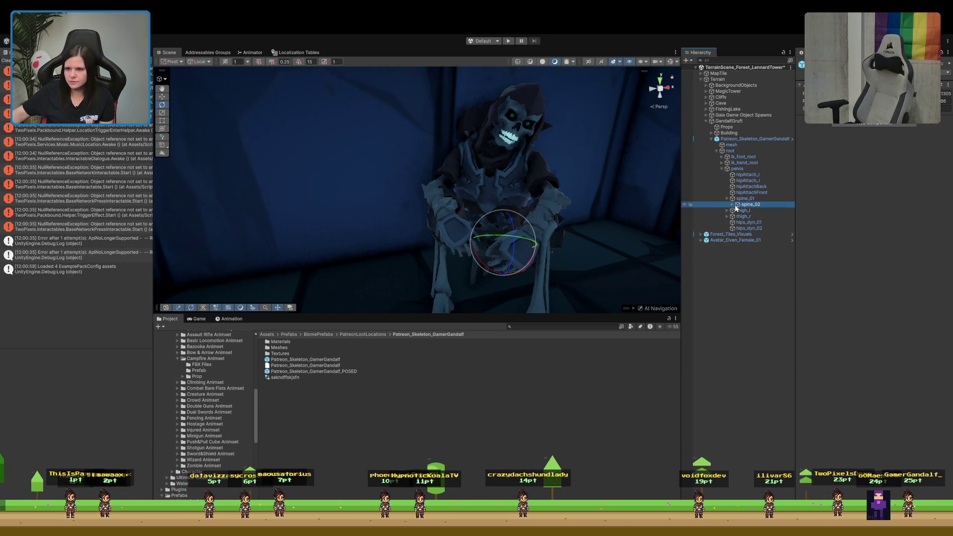
pyautogui.click(733, 205)
pyautogui.click(742, 222)
pyautogui.click(763, 235)
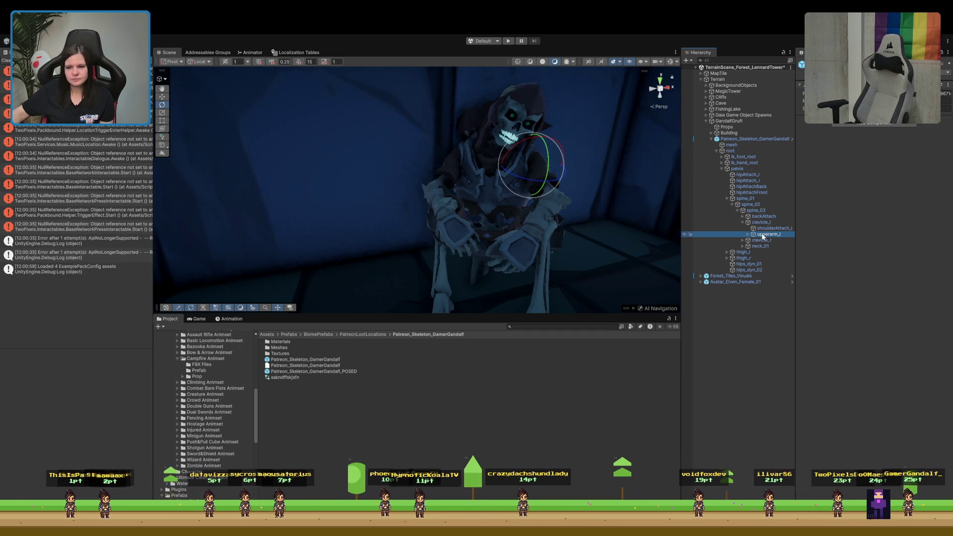
pyautogui.click(748, 234)
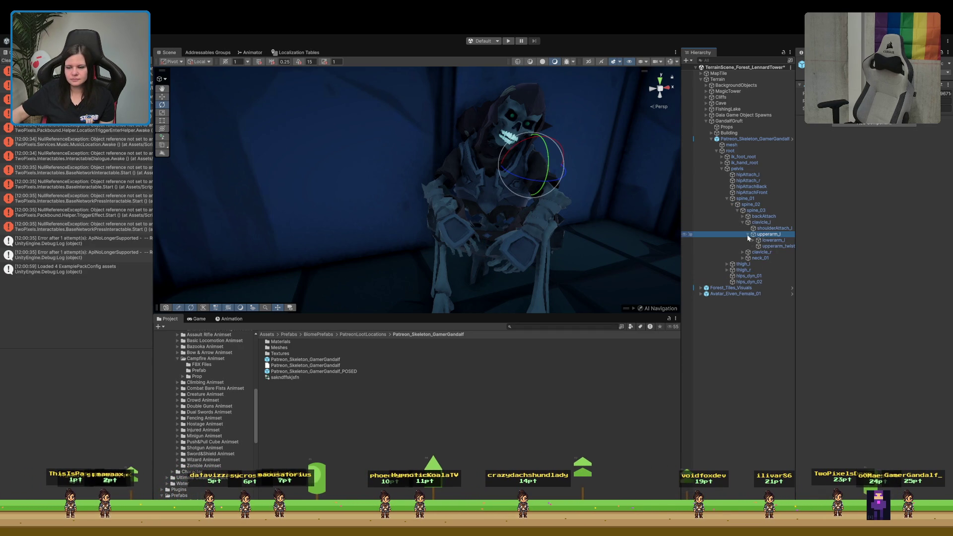
# Rotate the left forearm bone lowerarm_l with the Rotate tool.
pyautogui.moveTo(567, 214); pyautogui.dragTo(541, 213)
pyautogui.click(772, 240)
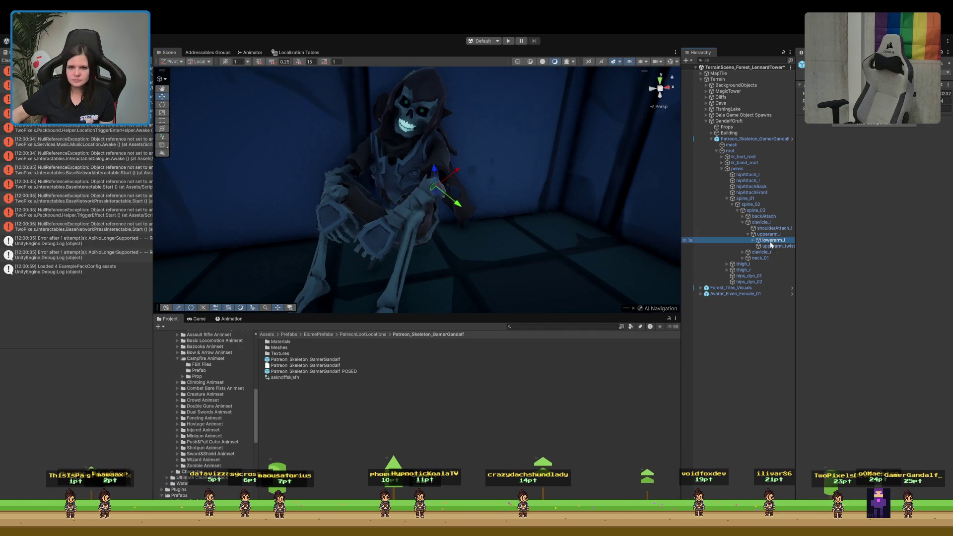
pyautogui.moveTo(453, 202)
pyautogui.mouseDown()
pyautogui.moveTo(475, 196)
pyautogui.moveTo(505, 212)
pyautogui.mouseUp()
pyautogui.press('e')
pyautogui.hotkey('ctrl', 'z')
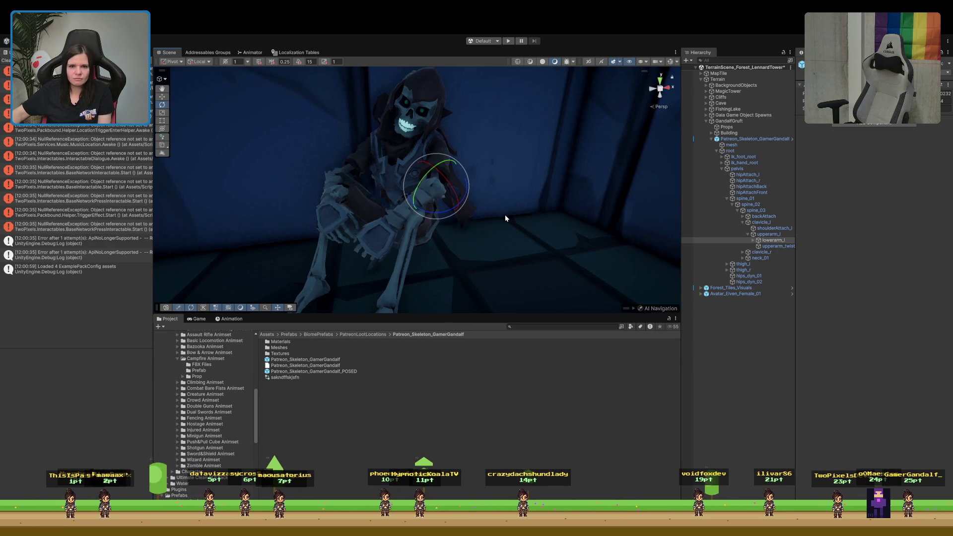
pyautogui.moveTo(437, 212); pyautogui.dragTo(490, 213)
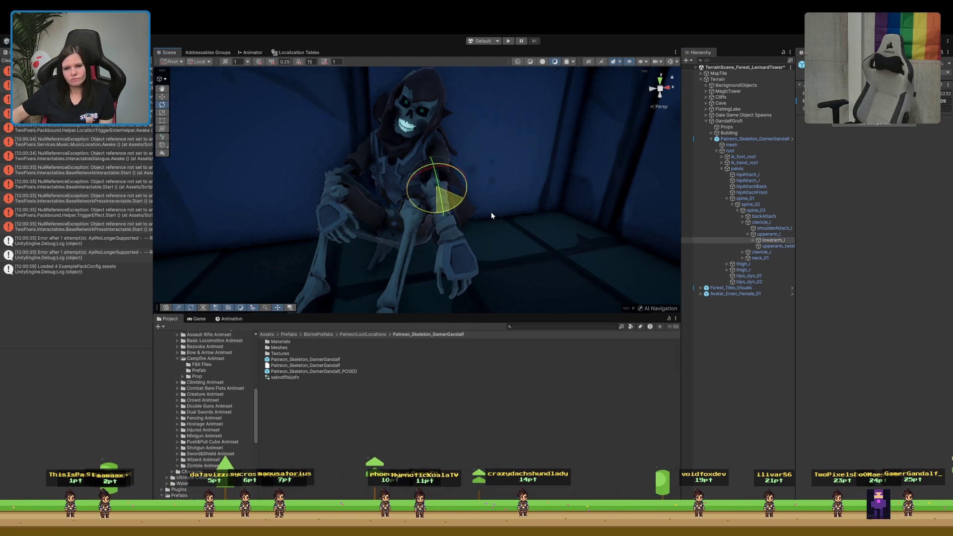
pyautogui.click(754, 241)
pyautogui.click(770, 247)
pyautogui.moveTo(506, 246)
pyautogui.mouseDown()
pyautogui.moveTo(487, 247)
pyautogui.moveTo(495, 246)
pyautogui.moveTo(511, 205)
pyautogui.moveTo(439, 255)
pyautogui.mouseUp()
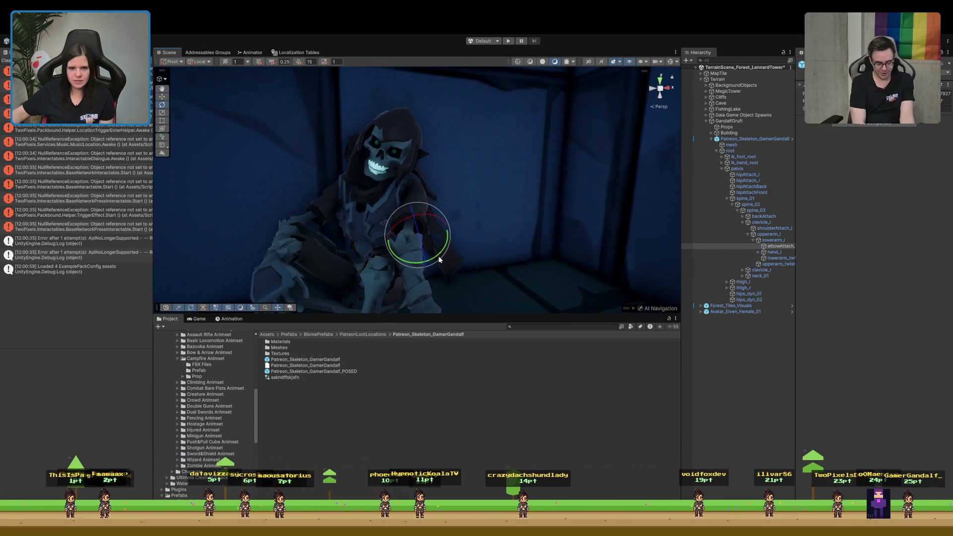
pyautogui.click(762, 242)
pyautogui.moveTo(437, 255); pyautogui.dragTo(444, 249)
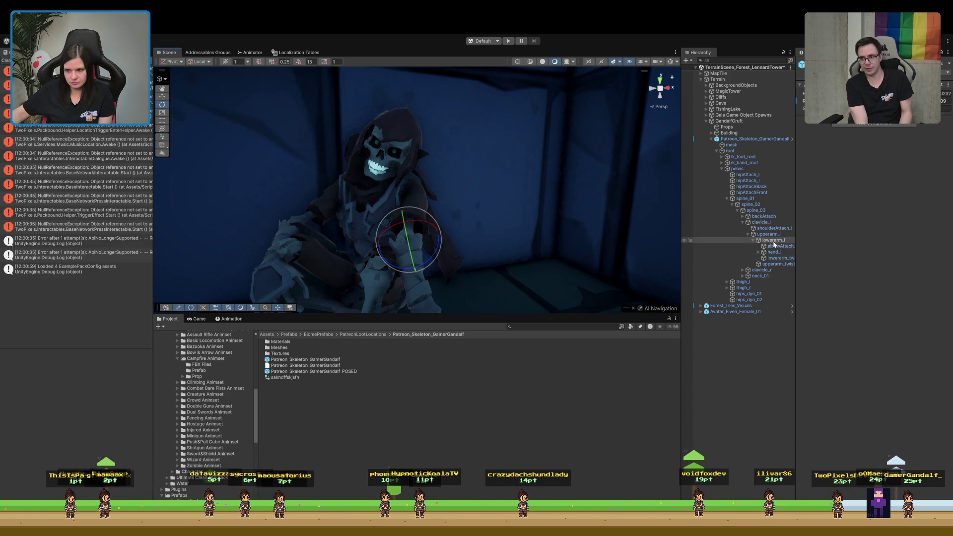
# Rotate upperarm_l and lowerarm_l further so the left arm hangs down before the knees.
pyautogui.click(764, 235)
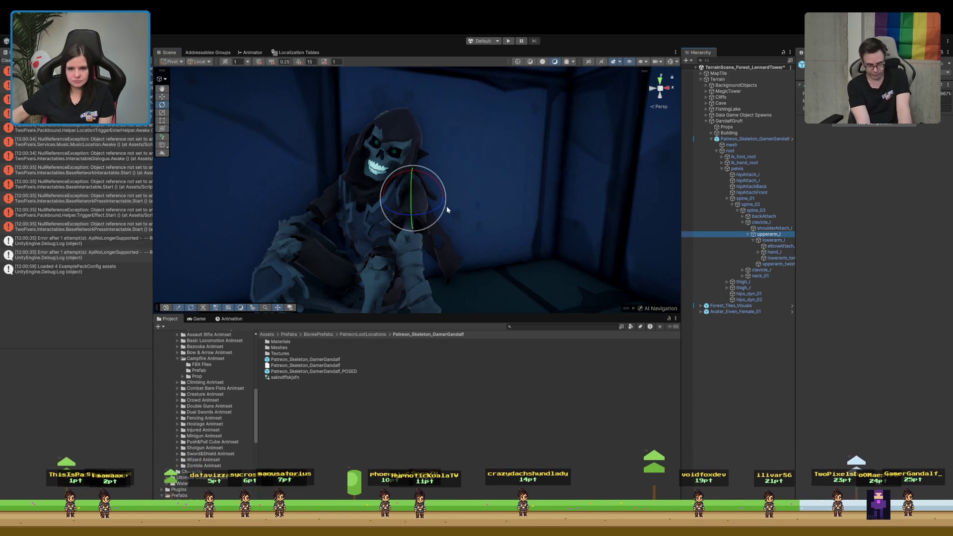
pyautogui.moveTo(439, 211); pyautogui.dragTo(449, 208)
pyautogui.click(773, 239)
pyautogui.moveTo(454, 263)
pyautogui.mouseDown()
pyautogui.moveTo(432, 263)
pyautogui.moveTo(404, 308)
pyautogui.moveTo(283, 287)
pyautogui.moveTo(265, 249)
pyautogui.mouseUp()
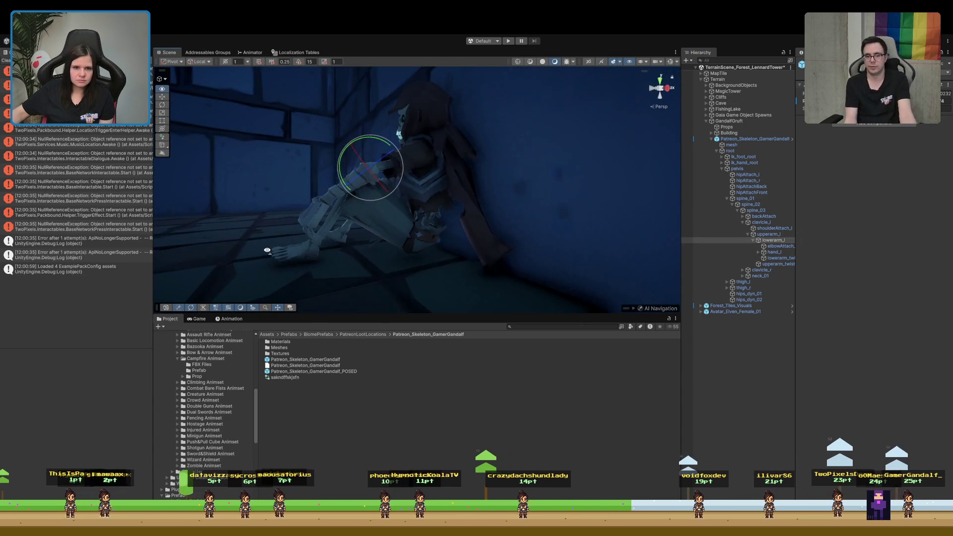
pyautogui.click(782, 235)
pyautogui.moveTo(396, 153)
pyautogui.mouseDown()
pyautogui.moveTo(423, 204)
pyautogui.moveTo(508, 174)
pyautogui.moveTo(515, 162)
pyautogui.moveTo(533, 258)
pyautogui.moveTo(557, 245)
pyautogui.moveTo(534, 191)
pyautogui.mouseUp()
pyautogui.click(538, 206)
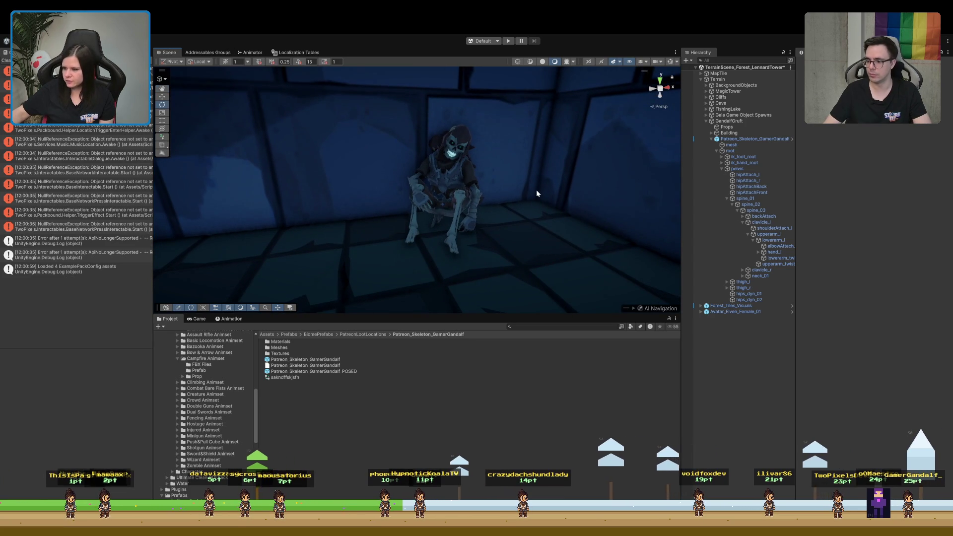
pyautogui.moveTo(547, 272)
pyautogui.mouseDown()
pyautogui.moveTo(499, 189)
pyautogui.moveTo(489, 164)
pyautogui.moveTo(496, 159)
pyautogui.mouseUp()
pyautogui.click(739, 141)
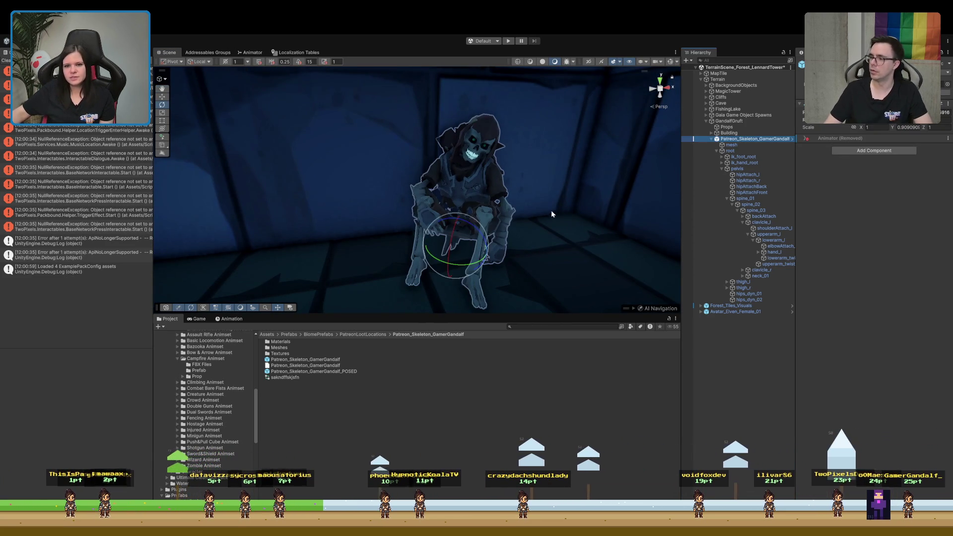
# Move the seated skeleton into the crypt room's corner, backed against the stone walls.
pyautogui.press('w')
pyautogui.moveTo(553, 209)
pyautogui.mouseDown()
pyautogui.moveTo(495, 245)
pyautogui.moveTo(528, 267)
pyautogui.moveTo(497, 237)
pyautogui.moveTo(529, 234)
pyautogui.moveTo(553, 254)
pyautogui.moveTo(413, 237)
pyautogui.moveTo(426, 261)
pyautogui.moveTo(422, 277)
pyautogui.moveTo(464, 267)
pyautogui.mouseUp()
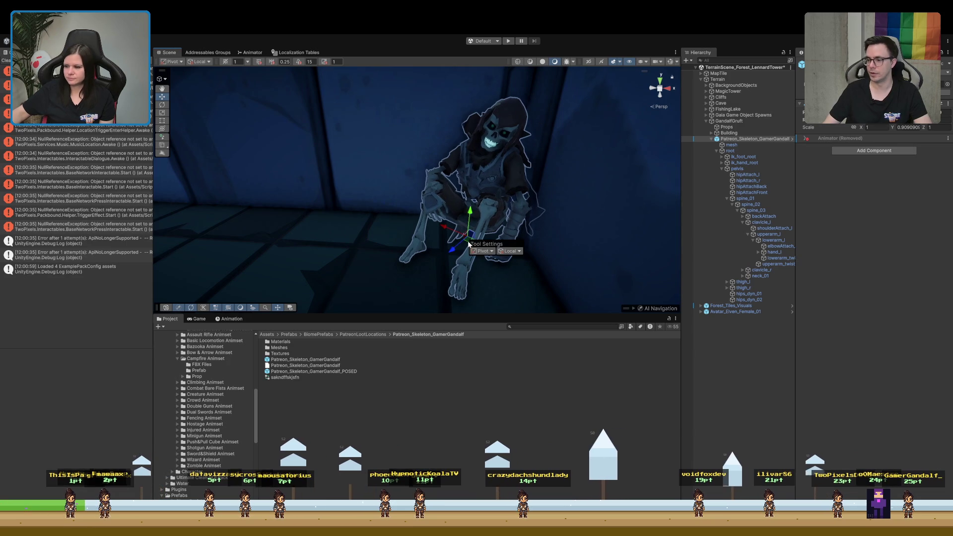
pyautogui.scroll(-5, 496, 199)
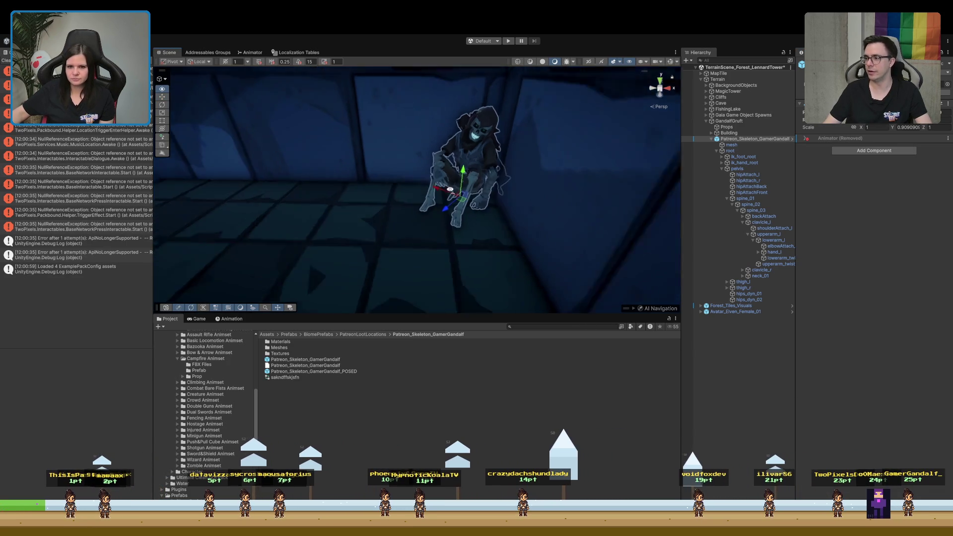
pyautogui.click(635, 307)
pyautogui.moveTo(636, 308)
pyautogui.mouseDown()
pyautogui.moveTo(541, 95)
pyautogui.moveTo(472, 160)
pyautogui.mouseUp()
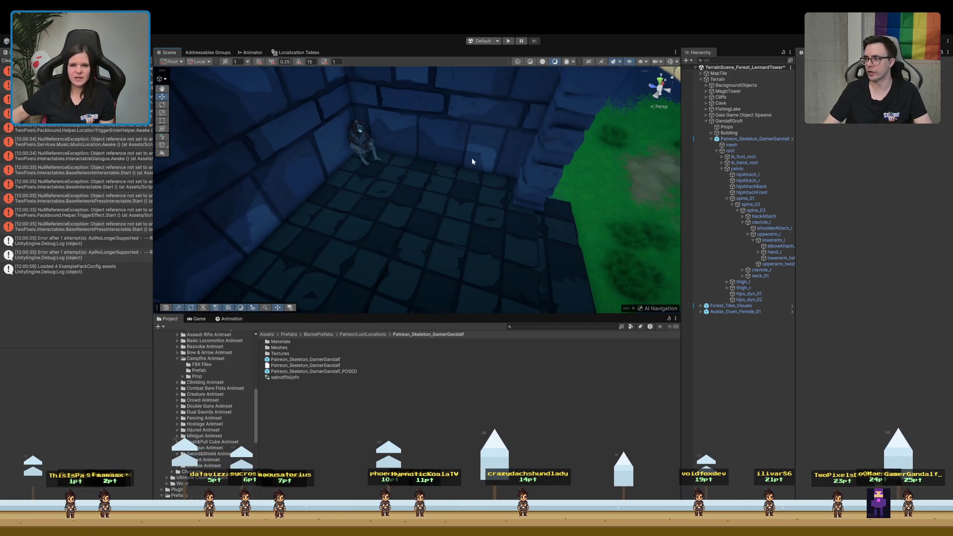
pyautogui.moveTo(358, 148)
pyautogui.mouseDown()
pyautogui.moveTo(426, 115)
pyautogui.moveTo(389, 133)
pyautogui.mouseUp()
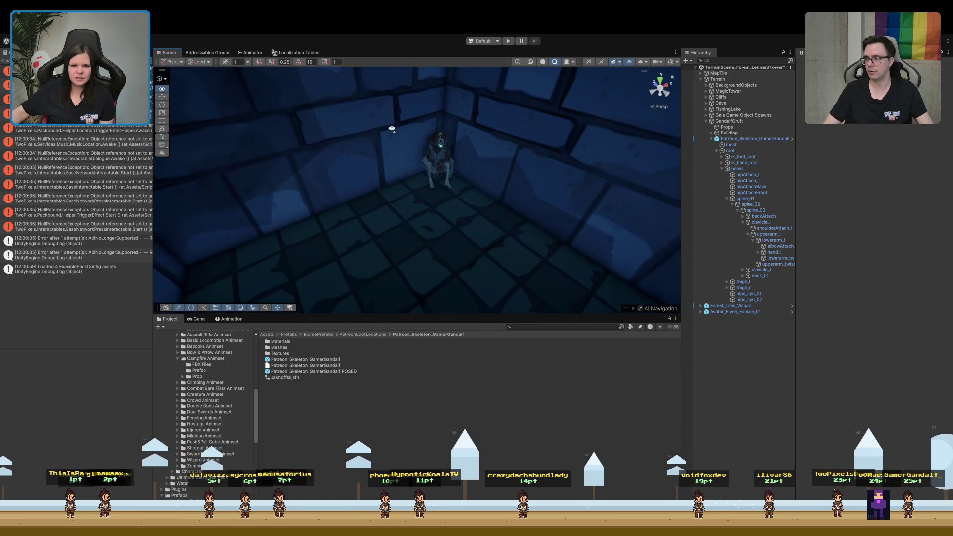
pyautogui.click(749, 140)
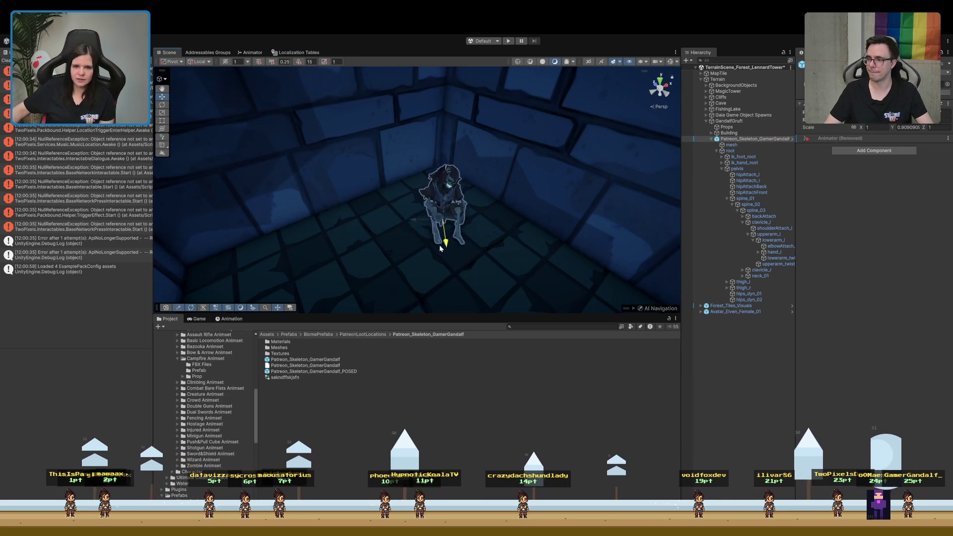
pyautogui.moveTo(441, 293)
pyautogui.mouseDown()
pyautogui.moveTo(500, 248)
pyautogui.moveTo(406, 268)
pyautogui.moveTo(412, 213)
pyautogui.moveTo(417, 251)
pyautogui.moveTo(480, 247)
pyautogui.moveTo(446, 248)
pyautogui.moveTo(456, 234)
pyautogui.moveTo(449, 251)
pyautogui.moveTo(431, 240)
pyautogui.moveTo(429, 254)
pyautogui.mouseUp()
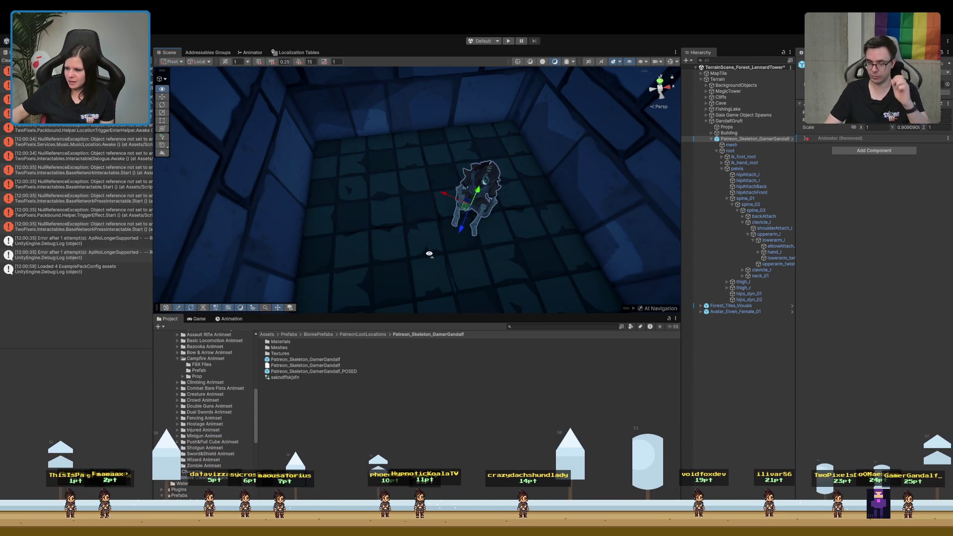
pyautogui.moveTo(430, 253)
pyautogui.mouseDown()
pyautogui.moveTo(467, 257)
pyautogui.moveTo(549, 234)
pyautogui.moveTo(477, 208)
pyautogui.moveTo(628, 209)
pyautogui.moveTo(562, 209)
pyautogui.moveTo(349, 255)
pyautogui.moveTo(447, 239)
pyautogui.moveTo(510, 290)
pyautogui.moveTo(557, 276)
pyautogui.moveTo(646, 292)
pyautogui.moveTo(521, 248)
pyautogui.moveTo(440, 198)
pyautogui.moveTo(348, 242)
pyautogui.mouseUp()
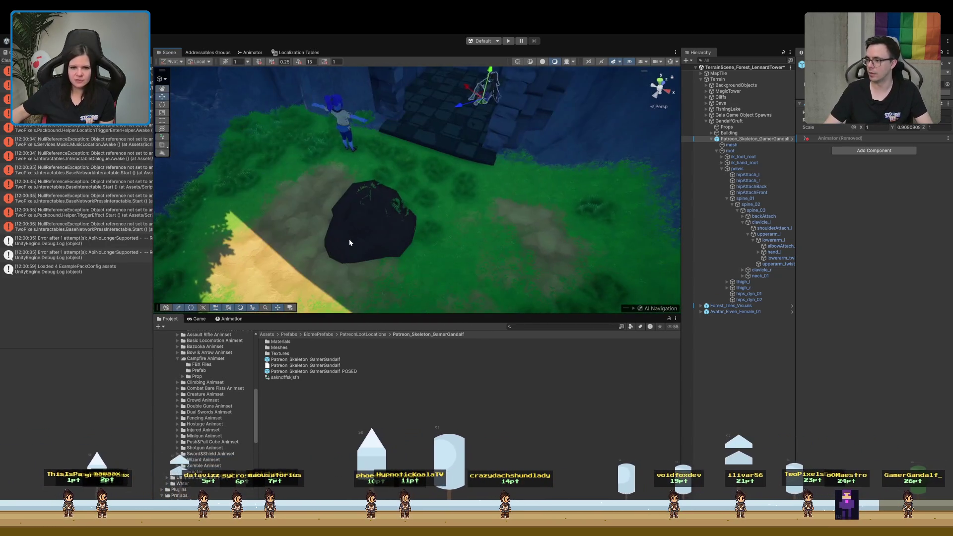
# Delete Forest_DecorationObject_Dirt, Avatar_Elven_Female_01 and Forest_Tiles_Visuals from the scene.
pyautogui.click(367, 219)
pyautogui.click(752, 145)
pyautogui.press('Delete')
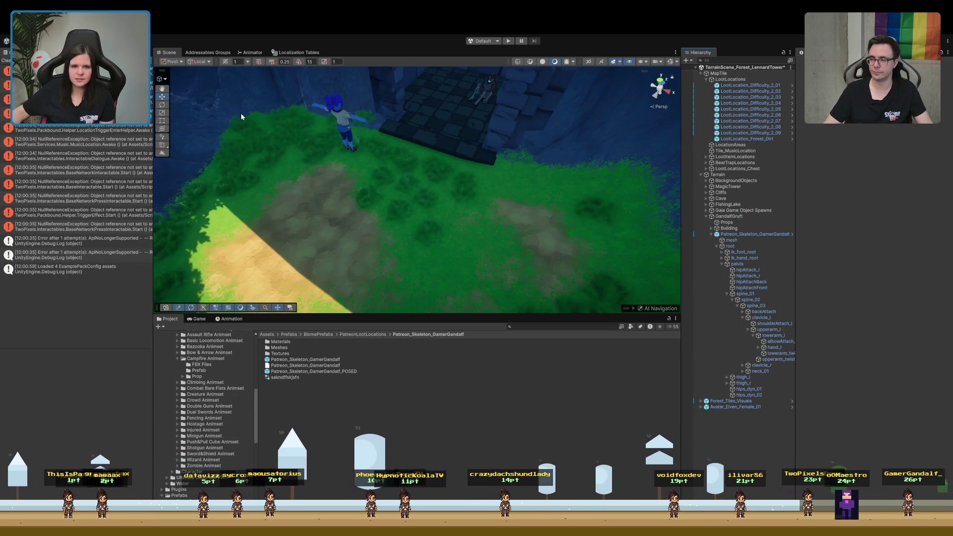
pyautogui.click(337, 117)
pyautogui.press('Delete')
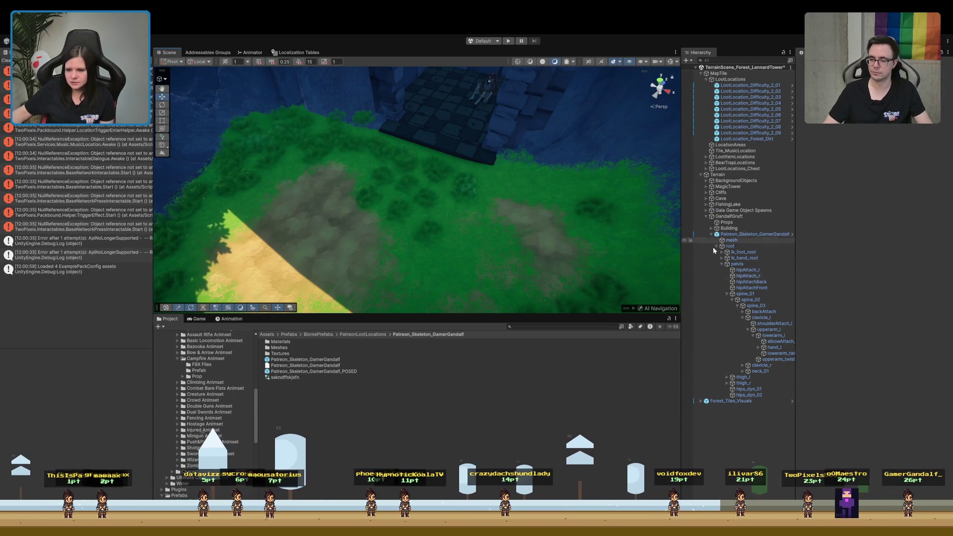
pyautogui.click(719, 402)
pyautogui.press('Delete')
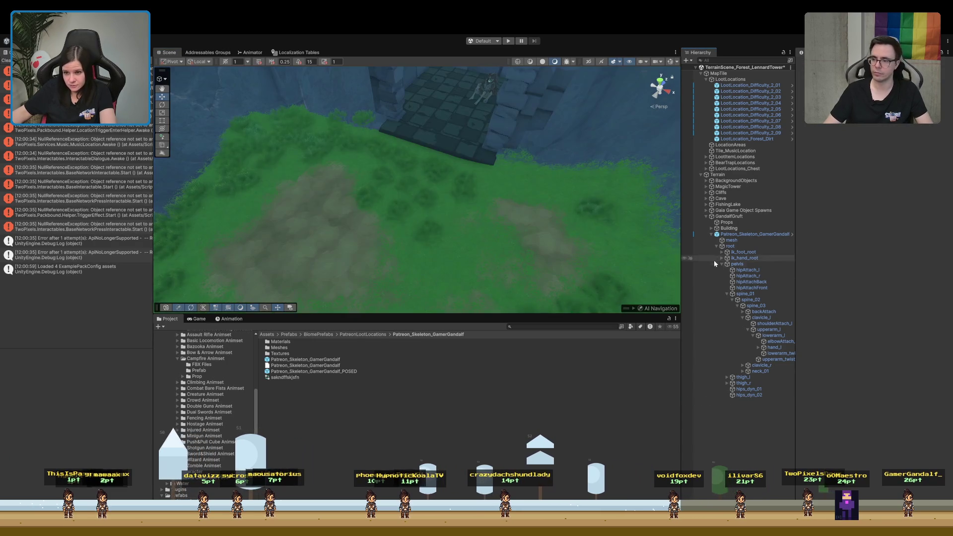
# Clear the Console messages and select the GandalfGruft group.
pyautogui.click(712, 233)
pyautogui.moveTo(501, 238)
pyautogui.mouseDown()
pyautogui.moveTo(489, 241)
pyautogui.moveTo(517, 159)
pyautogui.moveTo(532, 183)
pyautogui.moveTo(549, 164)
pyautogui.moveTo(560, 214)
pyautogui.moveTo(592, 197)
pyautogui.moveTo(557, 207)
pyautogui.moveTo(536, 191)
pyautogui.moveTo(531, 205)
pyautogui.mouseUp()
pyautogui.click(6, 60)
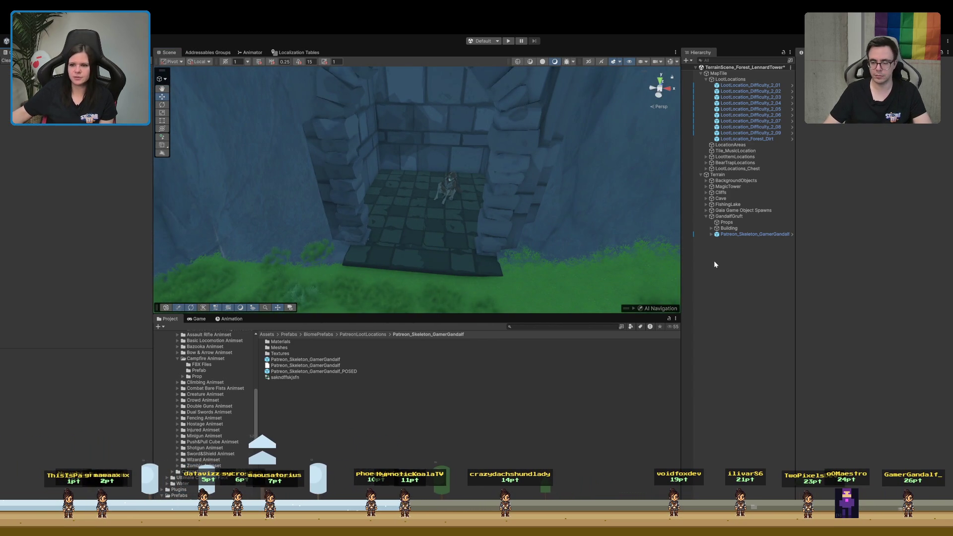
pyautogui.click(723, 217)
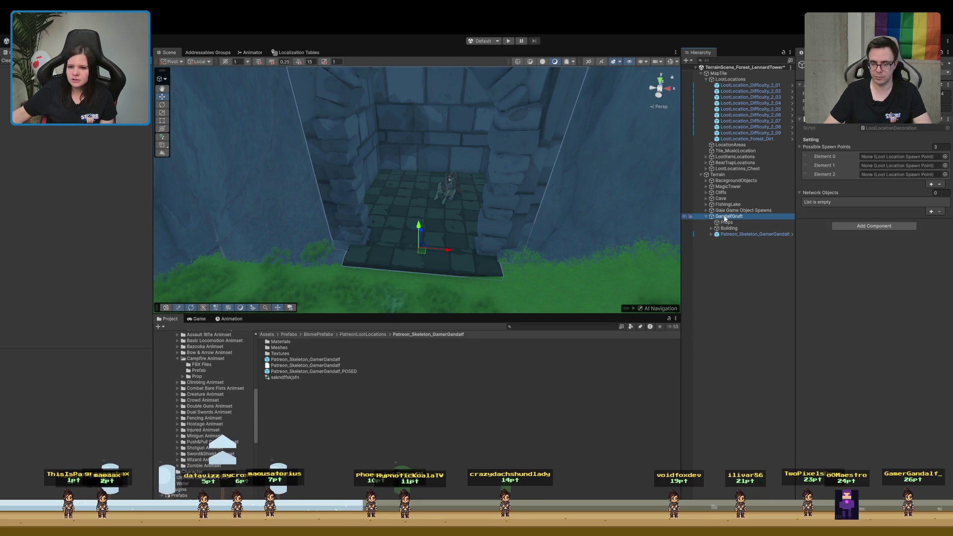
# Make GandalfGruft a prefab in Patreon_Skeleton_GamerGandalf, then view the seated skeleton through the crypt archway.
pyautogui.click(315, 455)
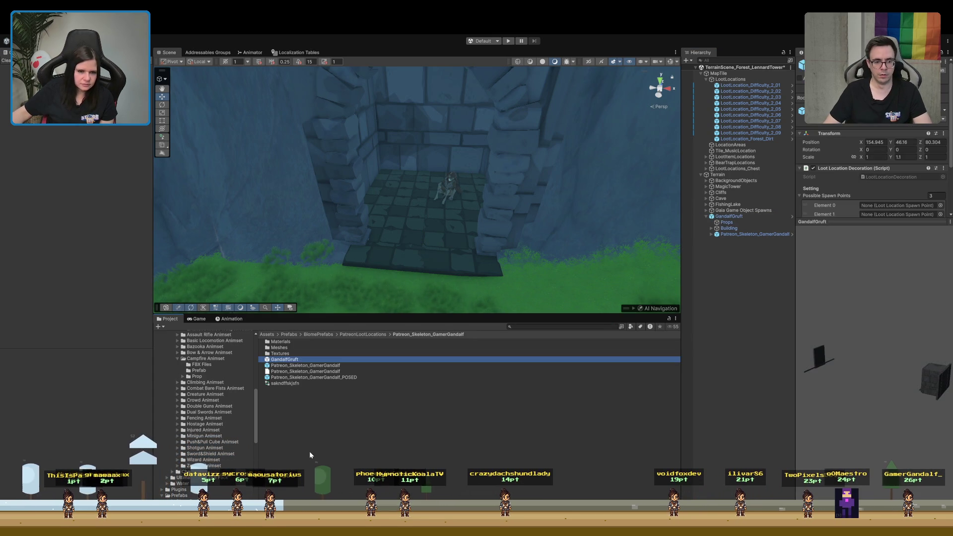
pyautogui.moveTo(506, 227)
pyautogui.mouseDown()
pyautogui.moveTo(497, 253)
pyautogui.moveTo(517, 143)
pyautogui.moveTo(490, 266)
pyautogui.mouseUp()
pyautogui.click(734, 281)
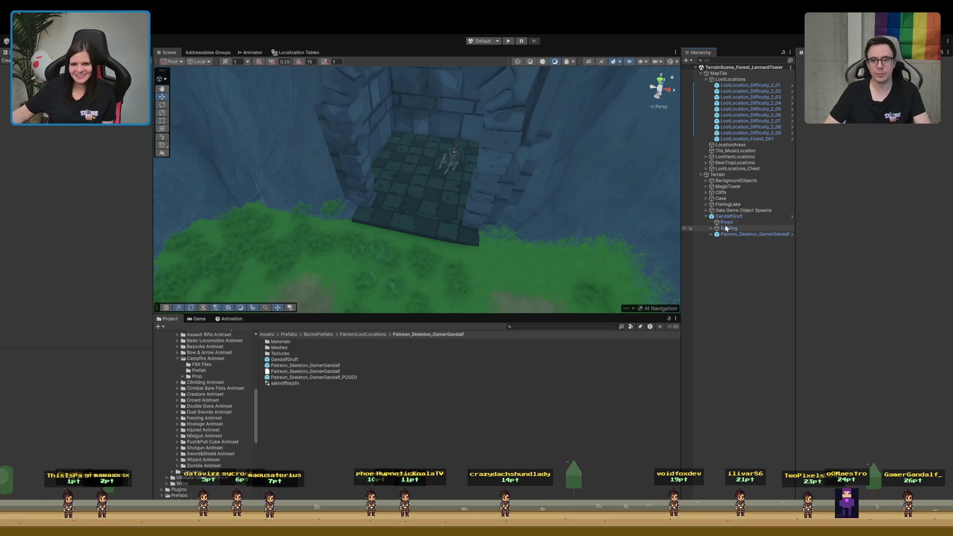
pyautogui.moveTo(385, 132)
pyautogui.mouseDown()
pyautogui.moveTo(437, 206)
pyautogui.moveTo(446, 197)
pyautogui.mouseUp()
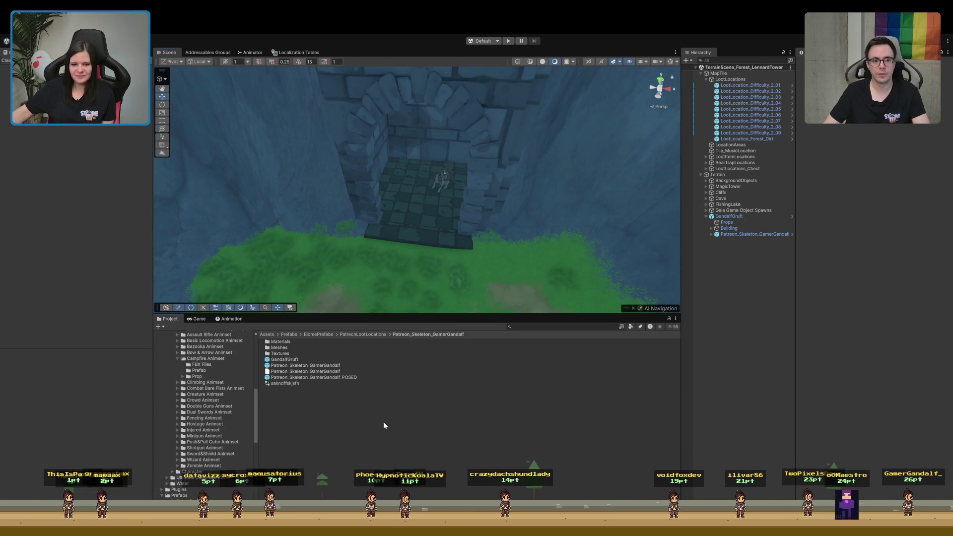